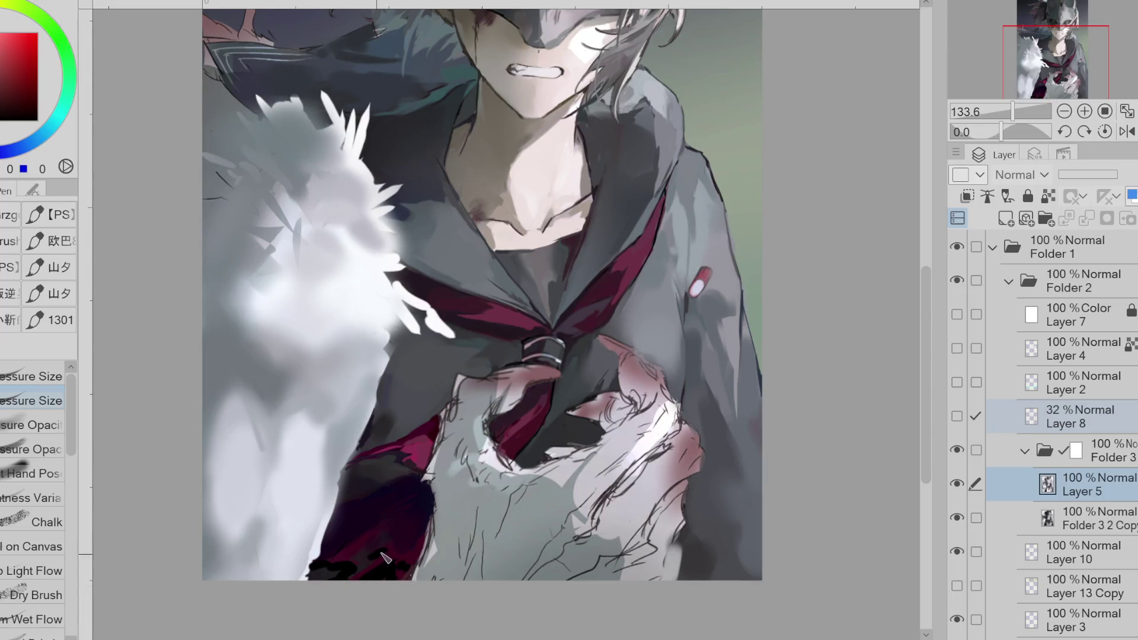
# - Eyedrop the dark lower area of the painting repeatedly until black is the main colour
pyautogui.keyDown('alt'); pyautogui.click(402, 550); pyautogui.keyUp('alt')
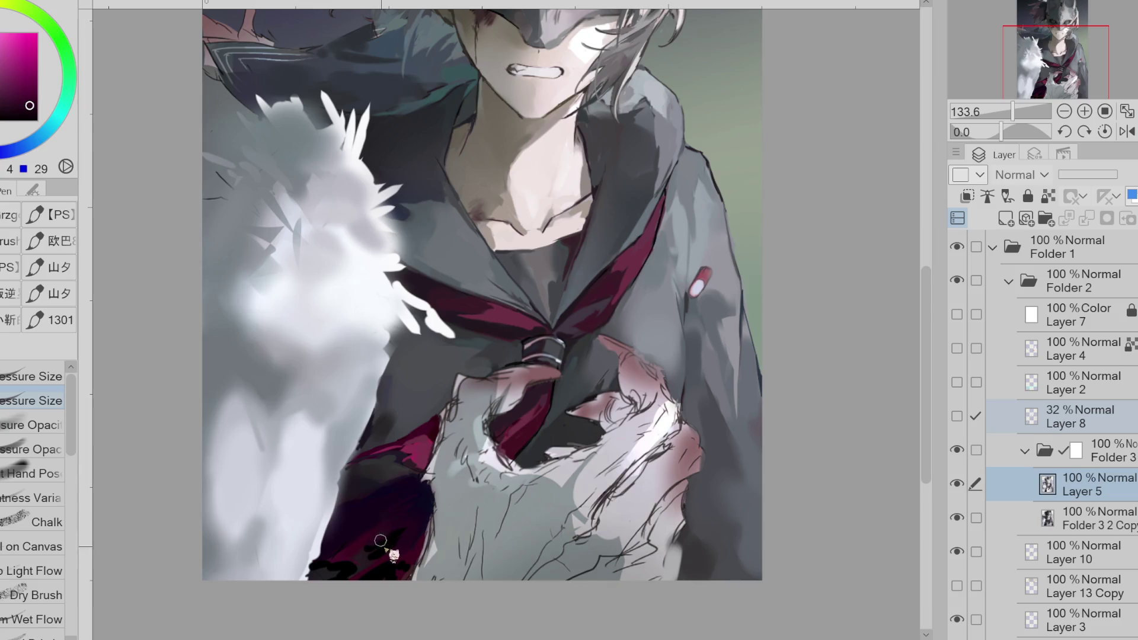
pyautogui.keyDown('alt'); pyautogui.click(386, 546); pyautogui.keyUp('alt')
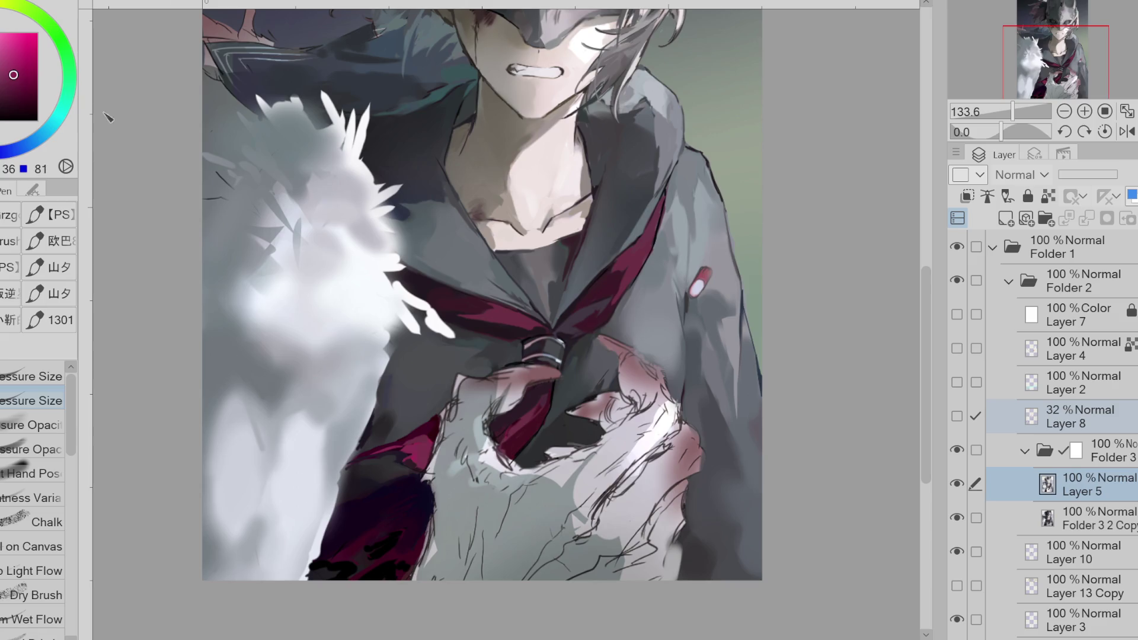
pyautogui.keyDown('alt'); pyautogui.click(379, 453); pyautogui.keyUp('alt')
pyautogui.keyDown('alt'); pyautogui.click(401, 557); pyautogui.keyUp('alt')
pyautogui.keyDown('alt'); pyautogui.click(361, 553); pyautogui.keyUp('alt')
pyautogui.keyDown('alt'); pyautogui.click(346, 576); pyautogui.keyUp('alt')
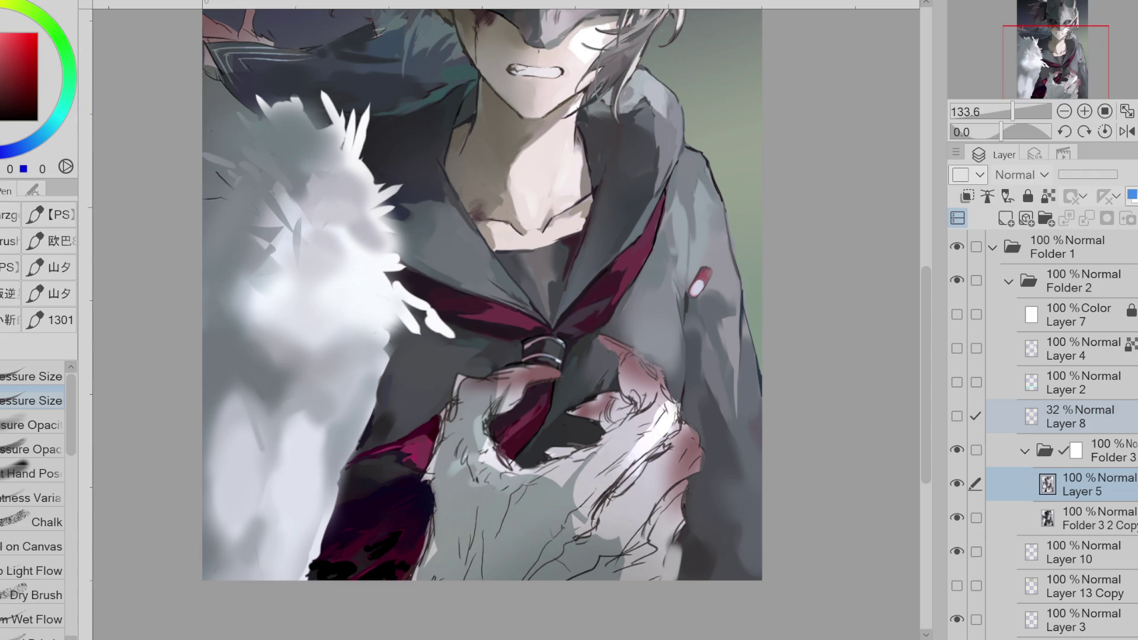
# - Sample chest skin and shadow tones, then paint dark brown strokes on the collarbone
pyautogui.scroll(-3, 482, 290)
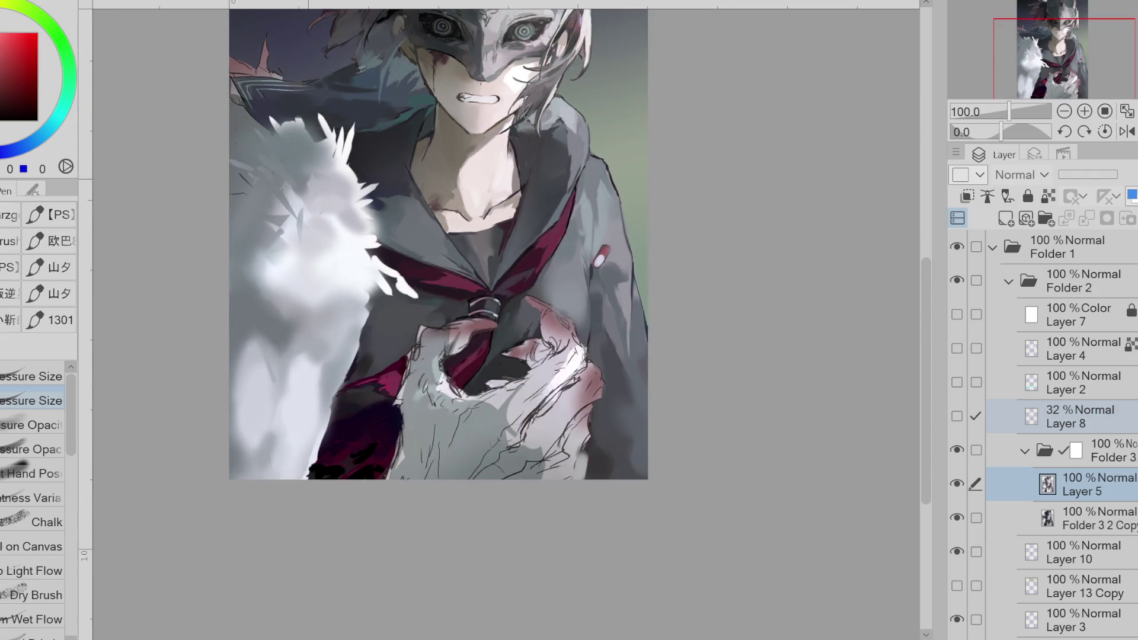
pyautogui.scroll(1, 409, 249)
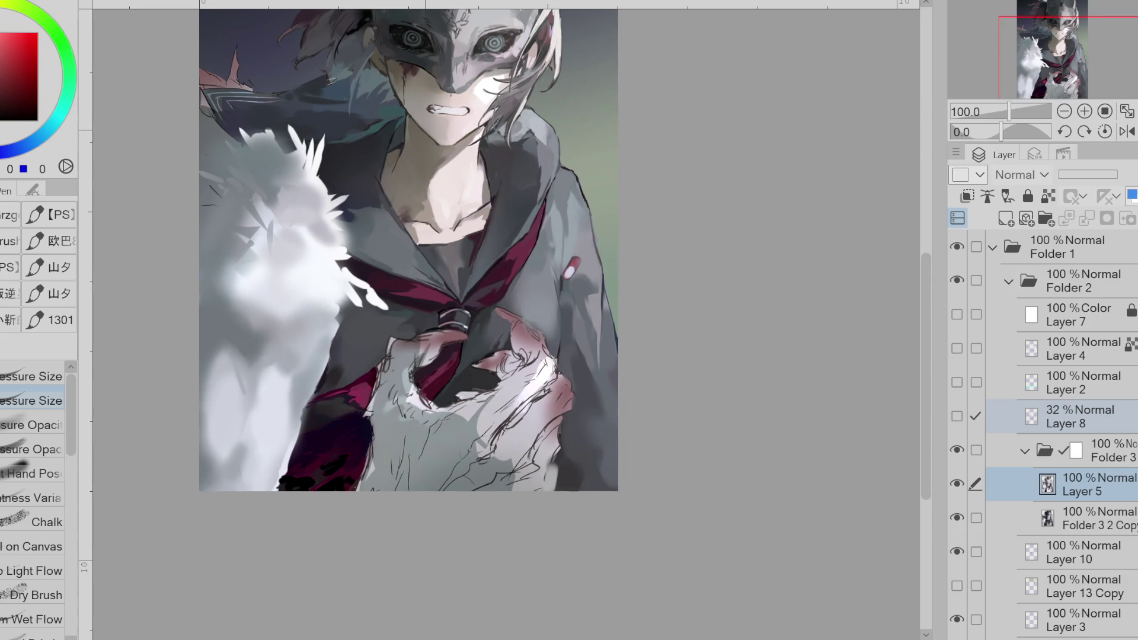
pyautogui.keyDown('alt'); pyautogui.click(406, 215); pyautogui.keyUp('alt')
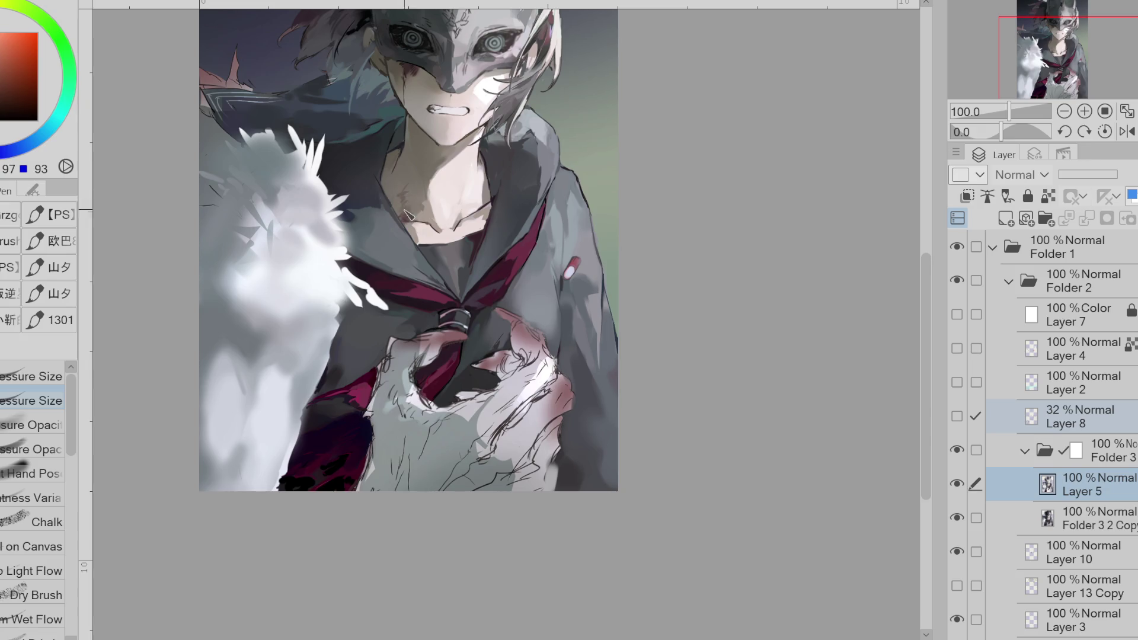
pyautogui.keyDown('alt'); pyautogui.click(426, 194); pyautogui.keyUp('alt')
pyautogui.keyDown('alt'); pyautogui.click(396, 194); pyautogui.keyUp('alt')
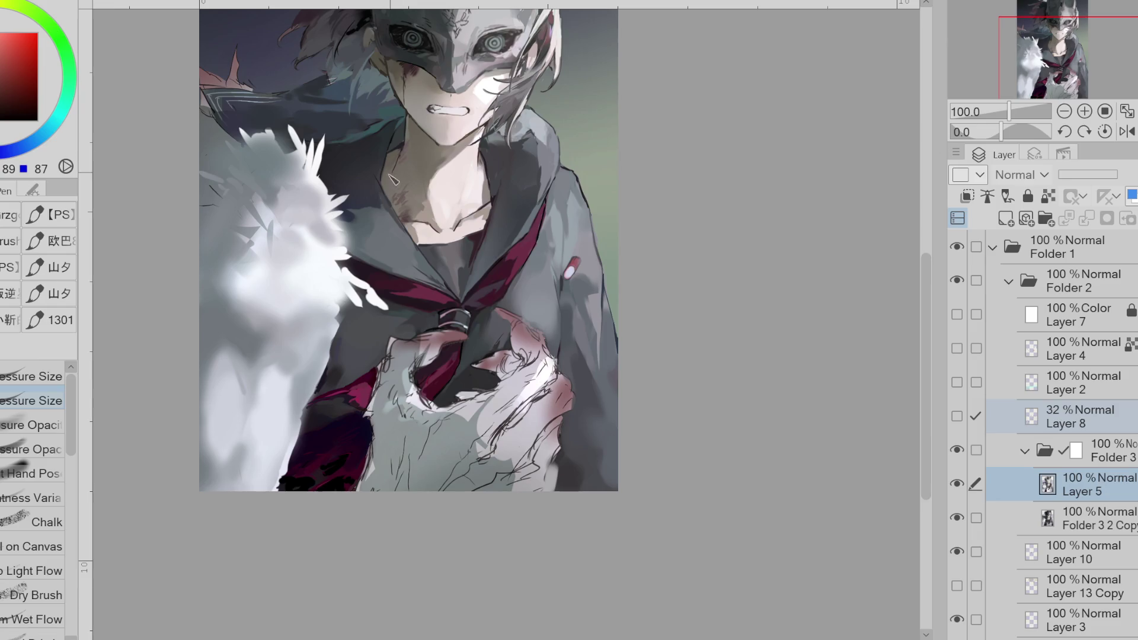
pyautogui.keyDown('alt'); pyautogui.click(416, 222); pyautogui.keyUp('alt')
pyautogui.moveTo(413, 221); pyautogui.dragTo(405, 215)
# - Zoom in and paint darker red over the blush beside the mask's eye
pyautogui.scroll(1, 418, 70)
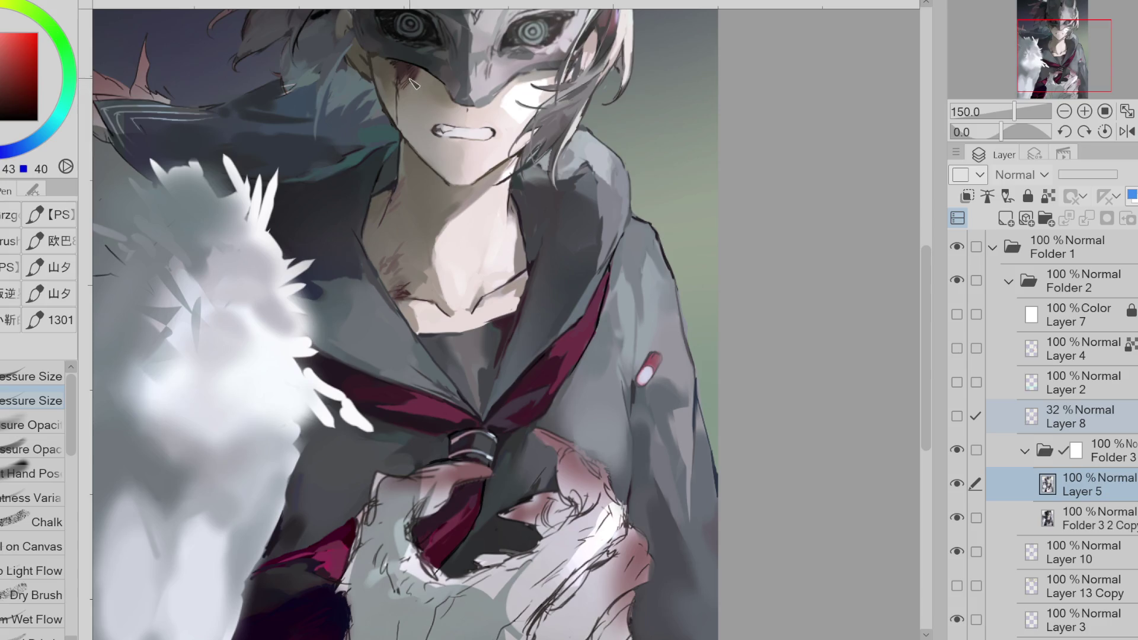
pyautogui.keyDown('alt'); pyautogui.click(398, 71); pyautogui.keyUp('alt')
pyautogui.press('.')
pyautogui.press('.')
pyautogui.press('.')
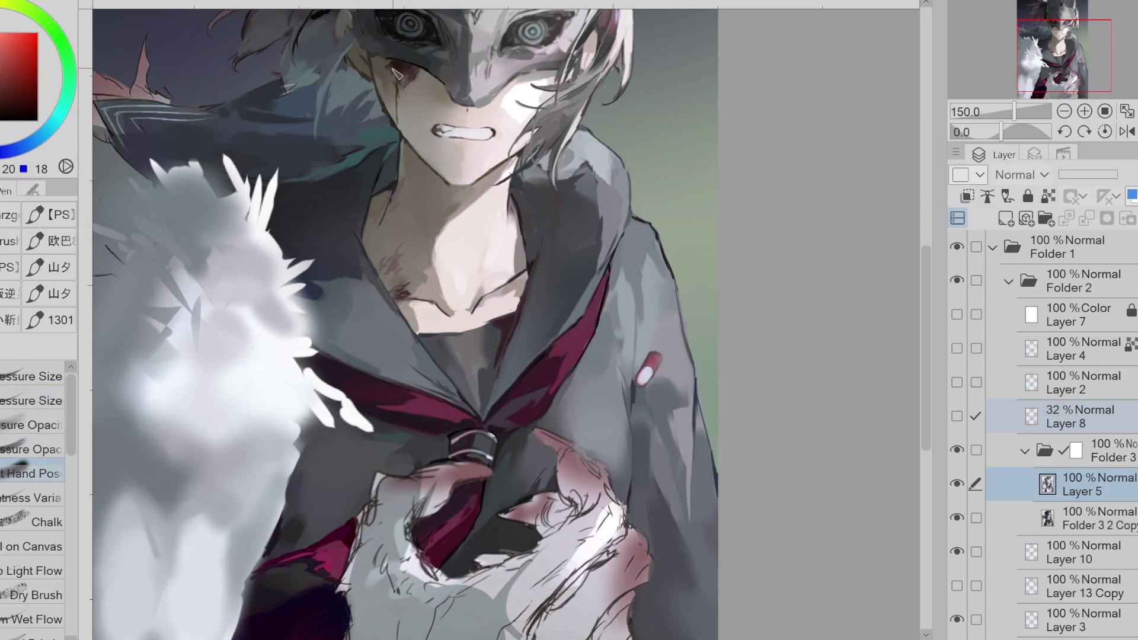
pyautogui.keyDown('alt'); pyautogui.click(394, 73); pyautogui.keyUp('alt')
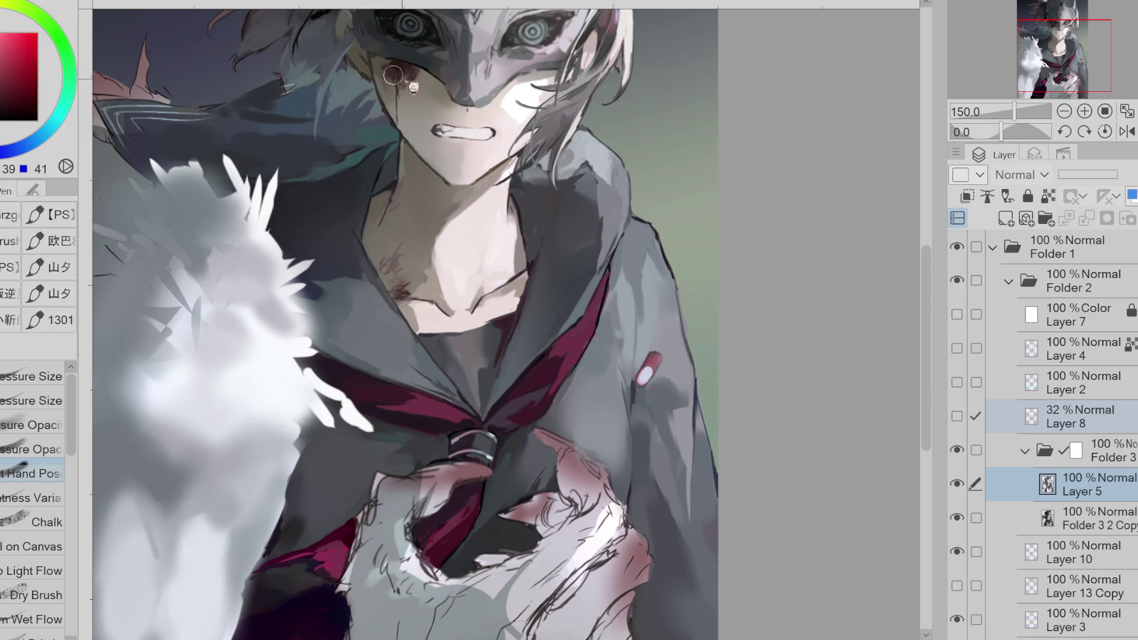
pyautogui.moveTo(391, 74); pyautogui.dragTo(396, 70)
pyautogui.keyDown('alt'); pyautogui.click(418, 59); pyautogui.keyUp('alt')
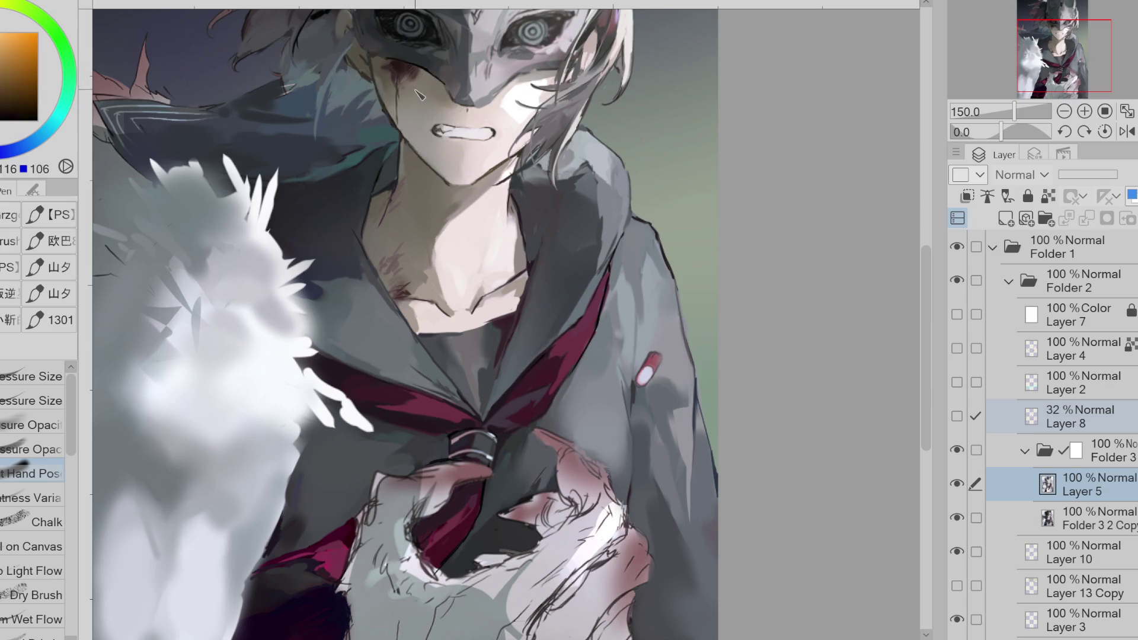
pyautogui.keyDown('alt'); pyautogui.click(403, 92); pyautogui.keyUp('alt')
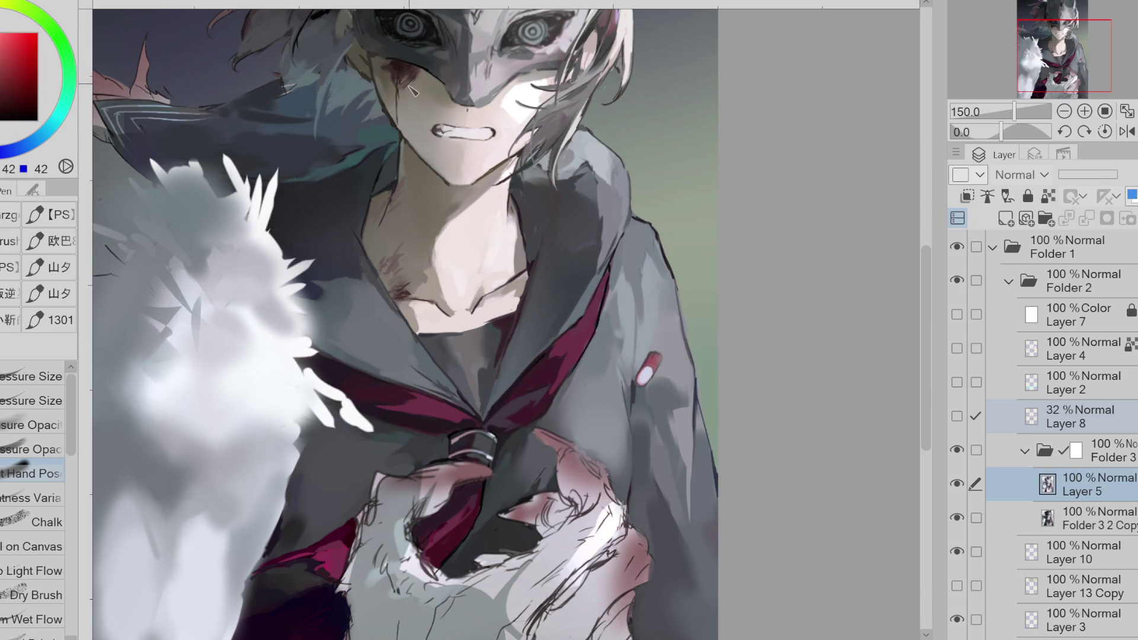
# - Pick a deeper red from the cheek and select the Round Bristle brush
pyautogui.click(49, 405)
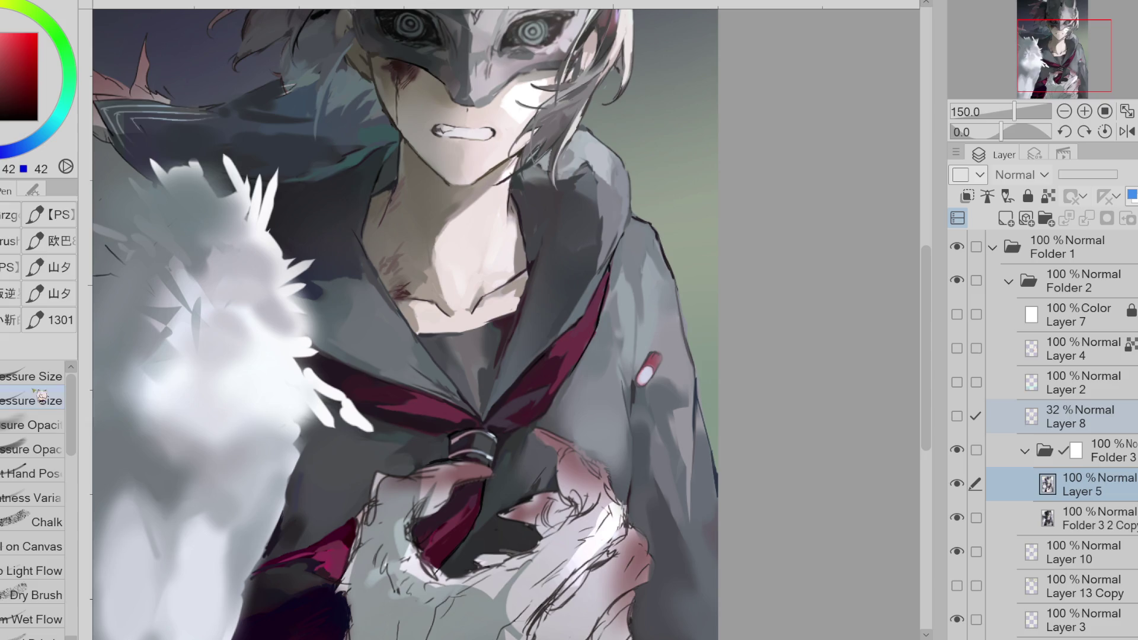
pyautogui.keyDown('alt'); pyautogui.click(401, 93); pyautogui.keyUp('alt')
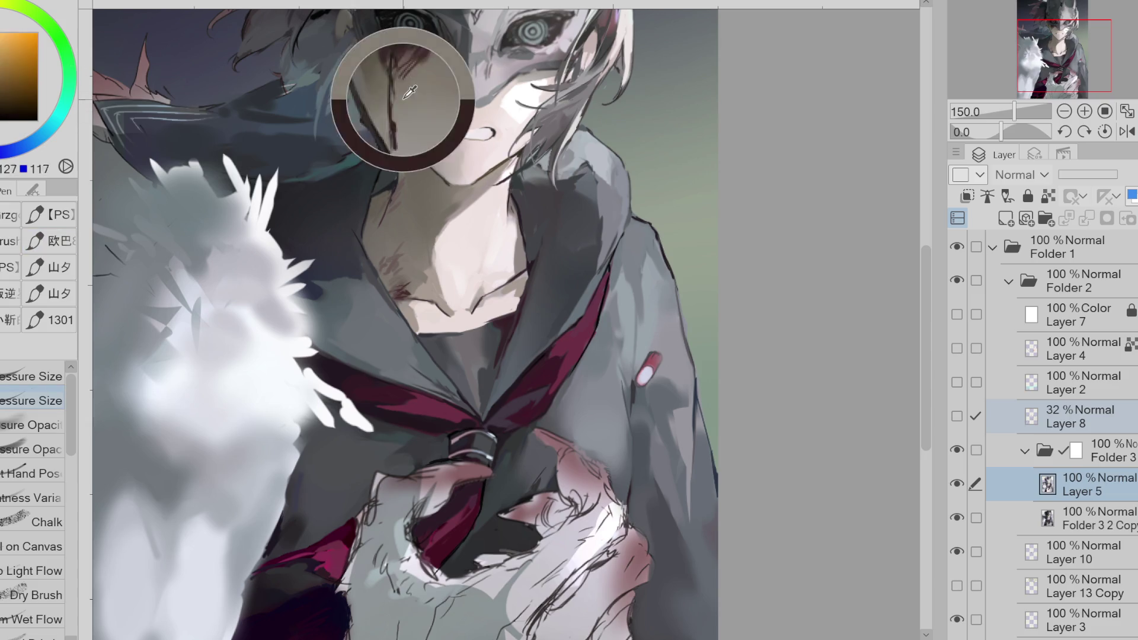
pyautogui.keyDown('alt'); pyautogui.click(397, 102); pyautogui.keyUp('alt')
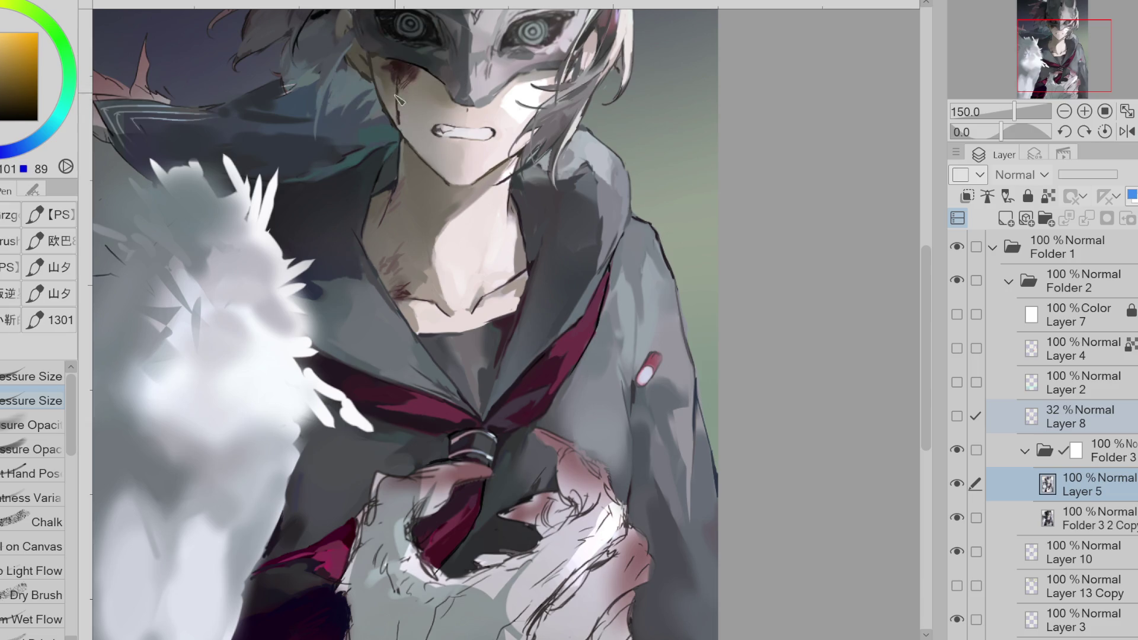
pyautogui.keyDown('alt'); pyautogui.click(400, 94); pyautogui.keyUp('alt')
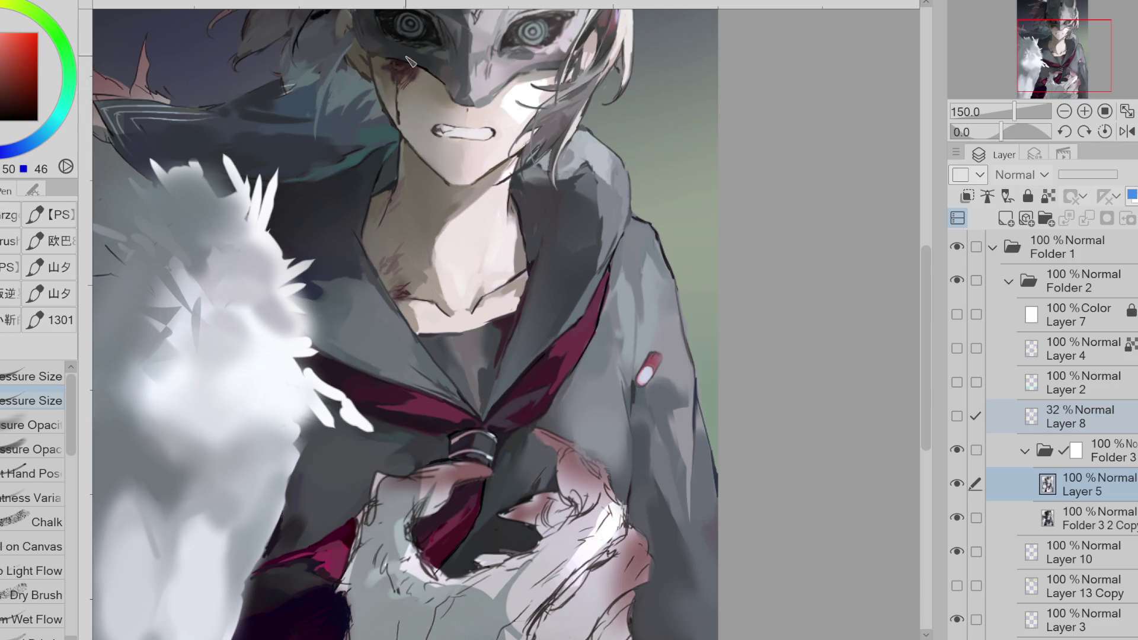
pyautogui.click(7, 93)
pyautogui.click(5, 98)
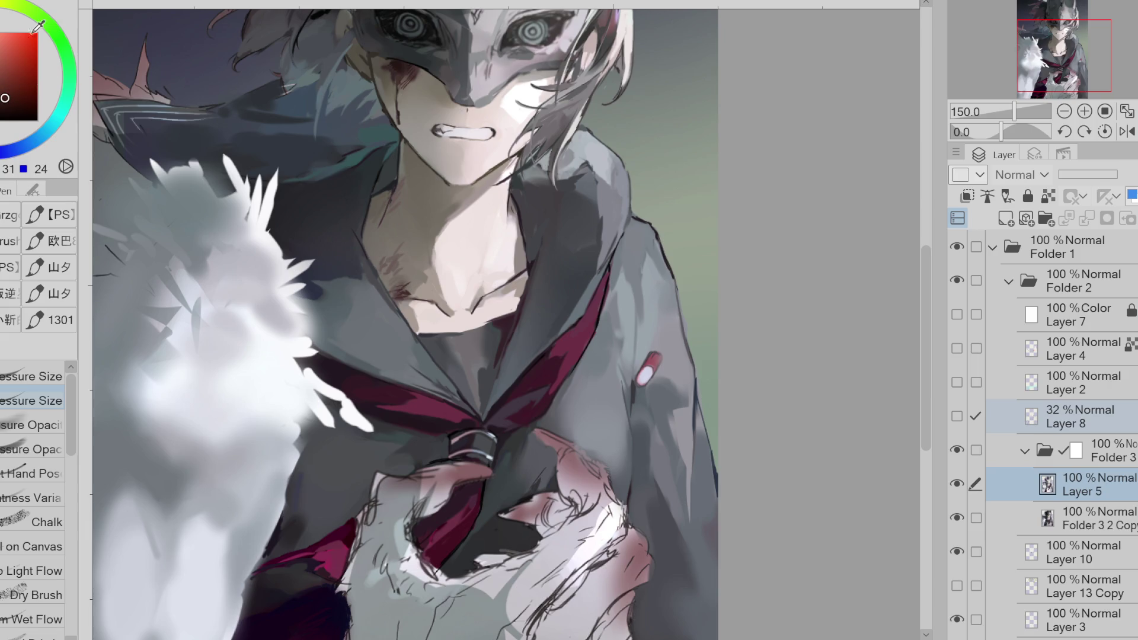
pyautogui.keyDown('alt'); pyautogui.click(391, 66); pyautogui.keyUp('alt')
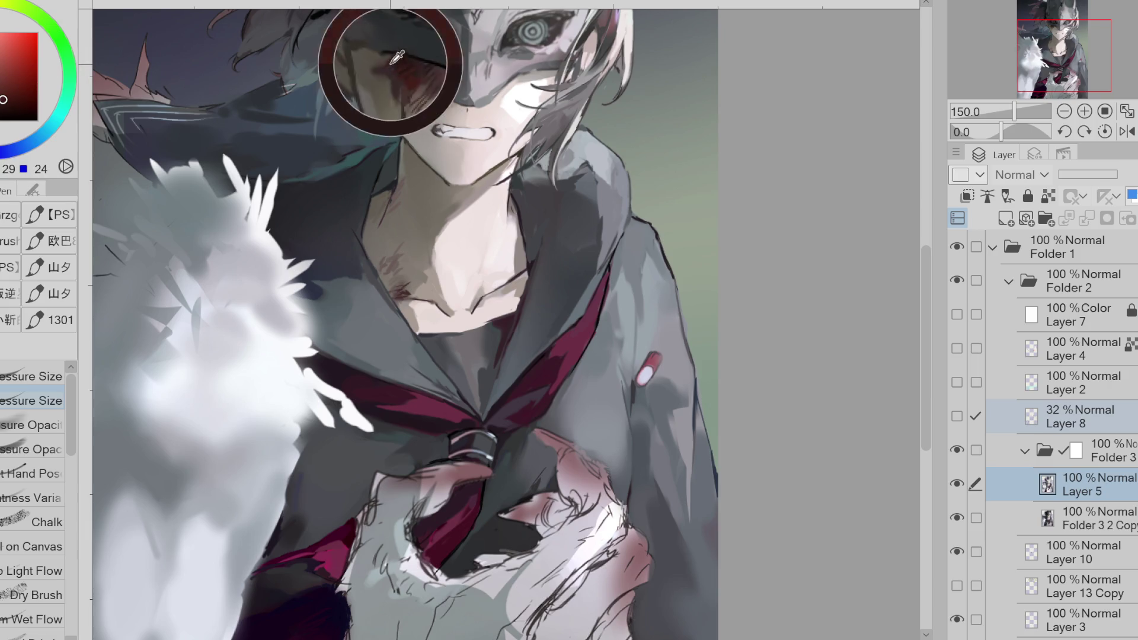
pyautogui.click(66, 327)
pyautogui.scroll(-4, 36, 462)
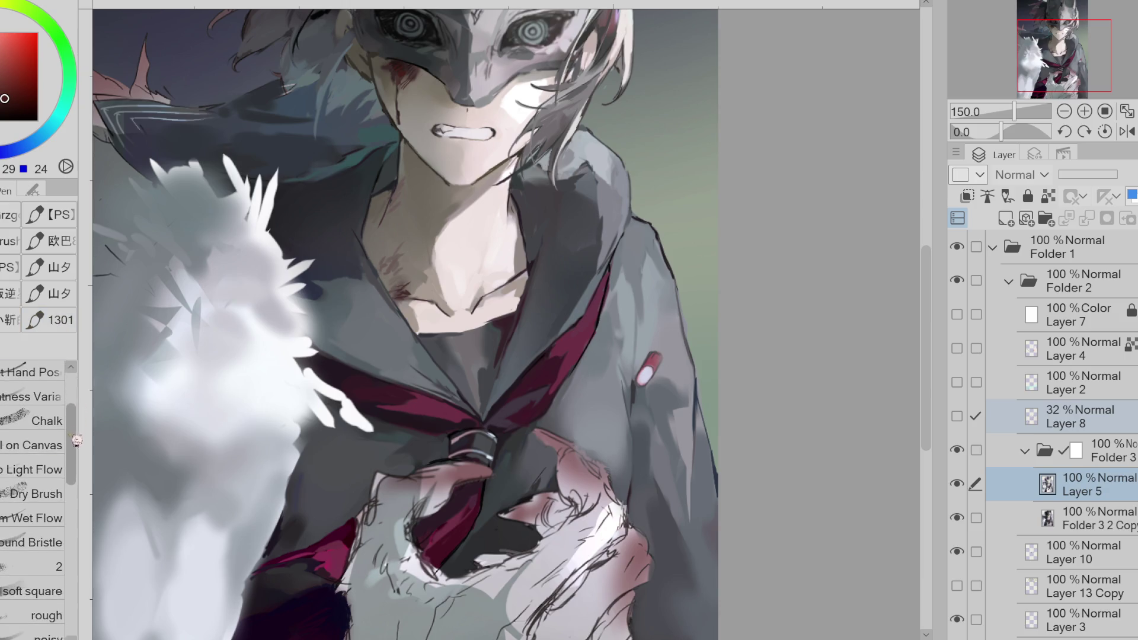
pyautogui.click(32, 536)
# - Intensify the blush under the eye with dark crimson hatching softened by skin tone
pyautogui.scroll(4, 411, 96)
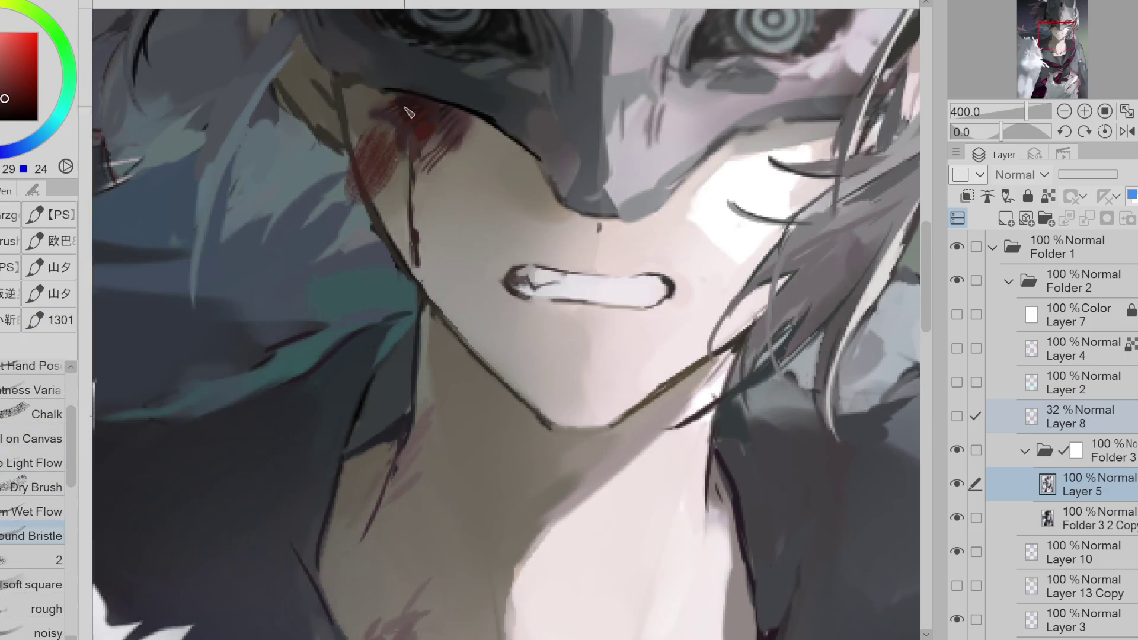
pyautogui.moveTo(418, 140); pyautogui.dragTo(409, 116)
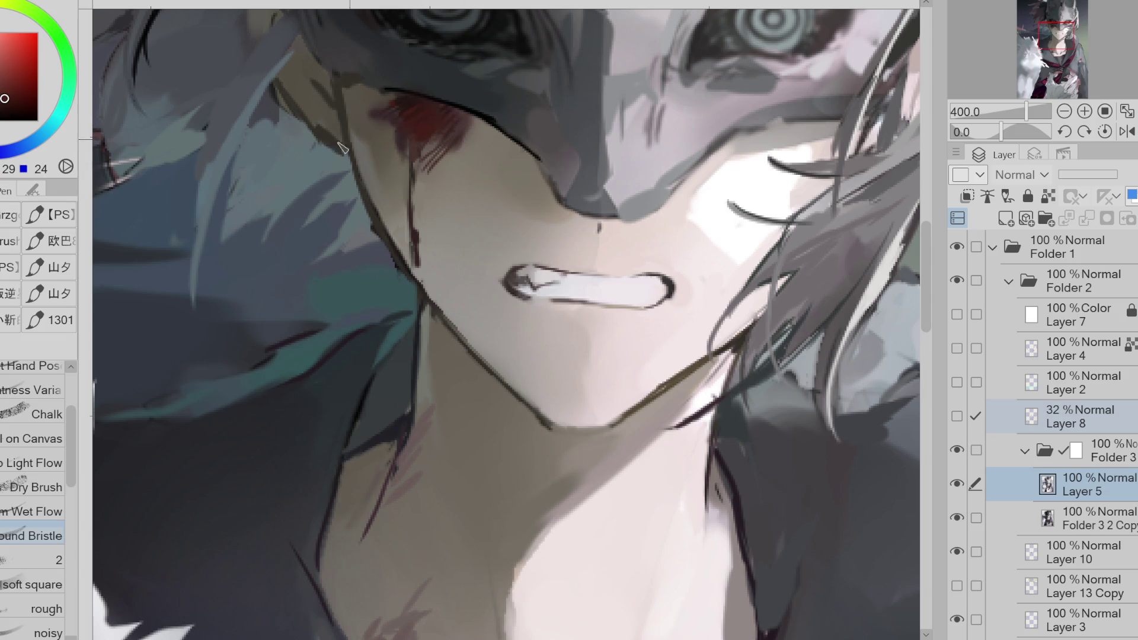
pyautogui.keyDown('alt'); pyautogui.click(435, 136); pyautogui.keyUp('alt')
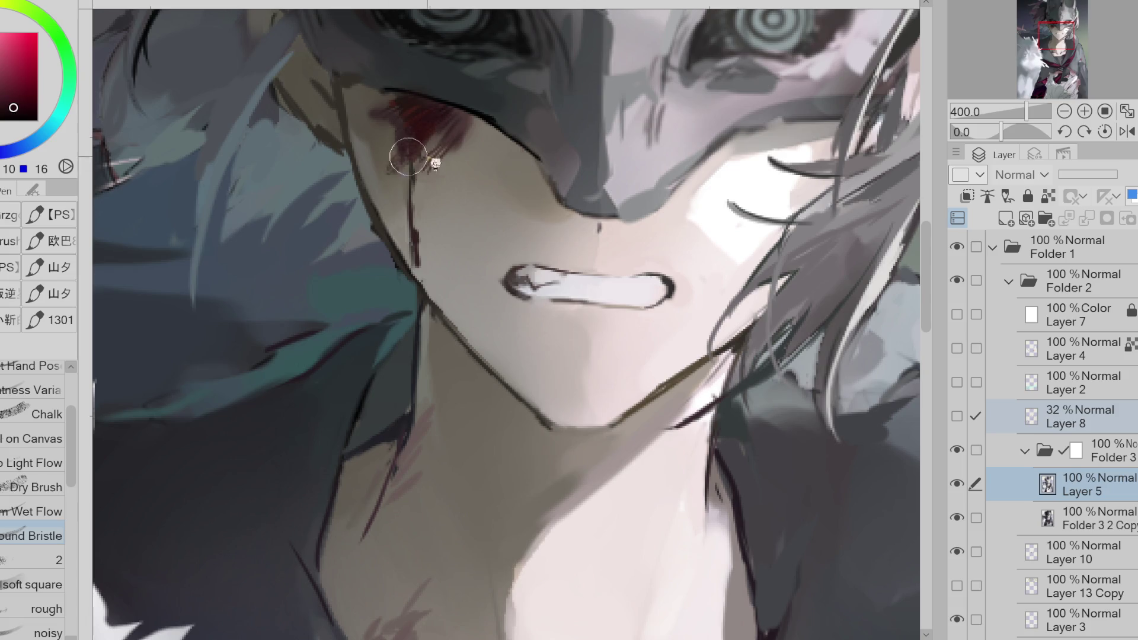
pyautogui.moveTo(454, 137); pyautogui.dragTo(422, 171)
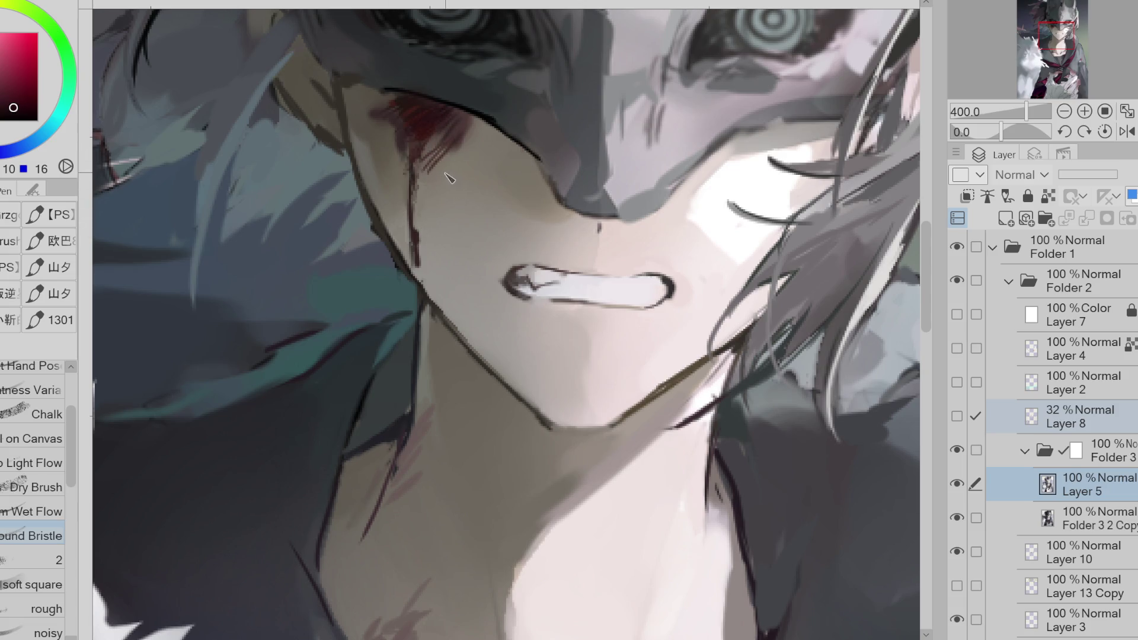
pyautogui.keyDown('alt'); pyautogui.click(496, 141); pyautogui.keyUp('alt')
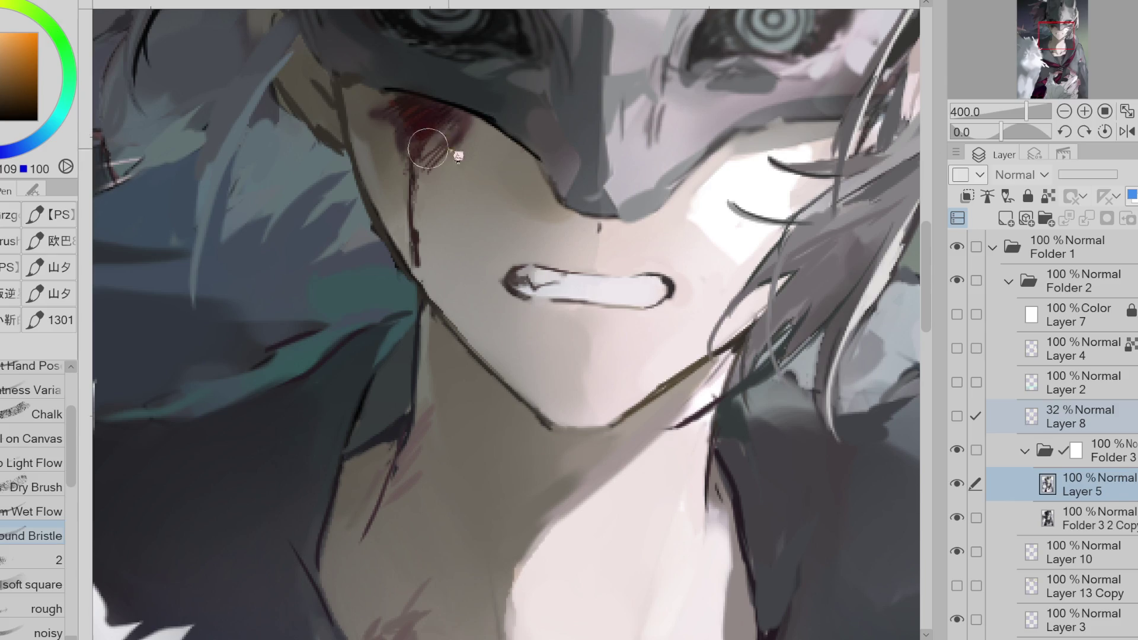
pyautogui.moveTo(439, 163)
pyautogui.mouseDown()
pyautogui.moveTo(462, 129)
pyautogui.moveTo(422, 173)
pyautogui.moveTo(468, 173)
pyautogui.moveTo(441, 175)
pyautogui.mouseUp()
pyautogui.keyDown('alt'); pyautogui.click(427, 174); pyautogui.keyUp('alt')
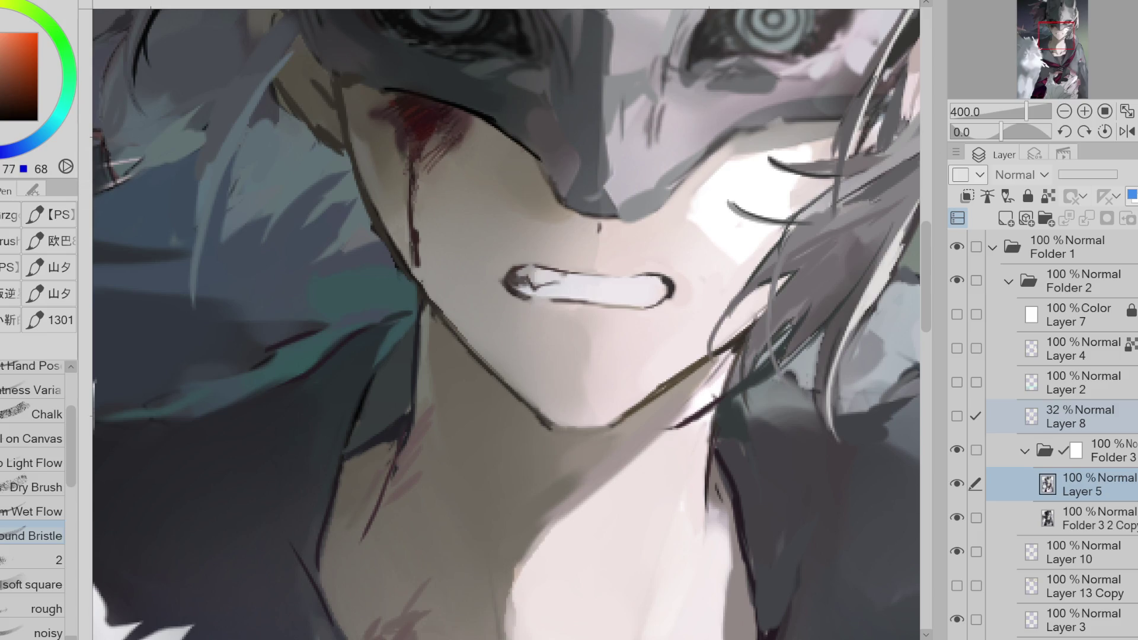
# - Pick a dark blood red and erase part of the smear beside the eye to soften it
pyautogui.keyDown('alt'); pyautogui.click(422, 185); pyautogui.keyUp('alt')
pyautogui.keyDown('alt'); pyautogui.click(437, 169); pyautogui.keyUp('alt')
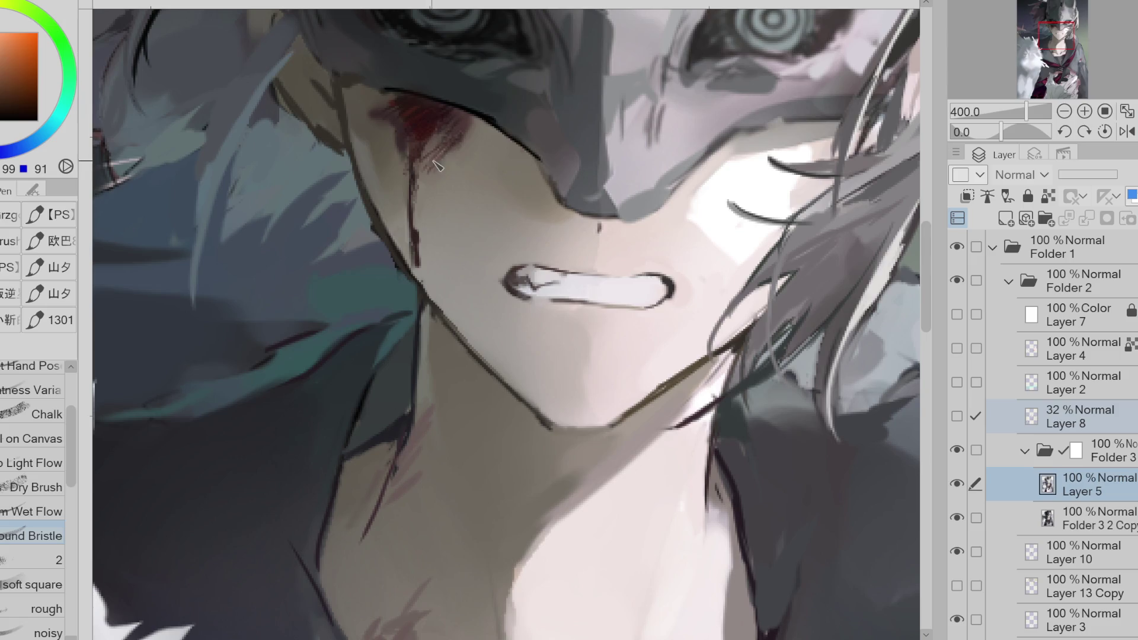
pyautogui.keyDown('alt'); pyautogui.click(440, 159); pyautogui.keyUp('alt')
pyautogui.keyDown('alt'); pyautogui.click(367, 109); pyautogui.keyUp('alt')
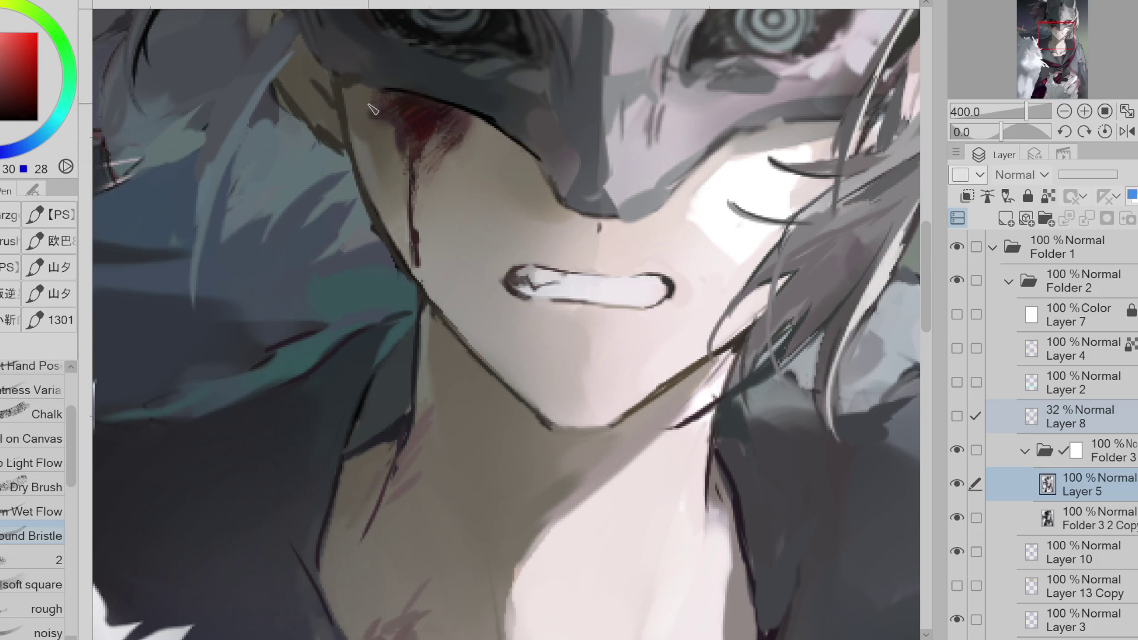
pyautogui.keyDown('alt'); pyautogui.click(269, 93); pyautogui.keyUp('alt')
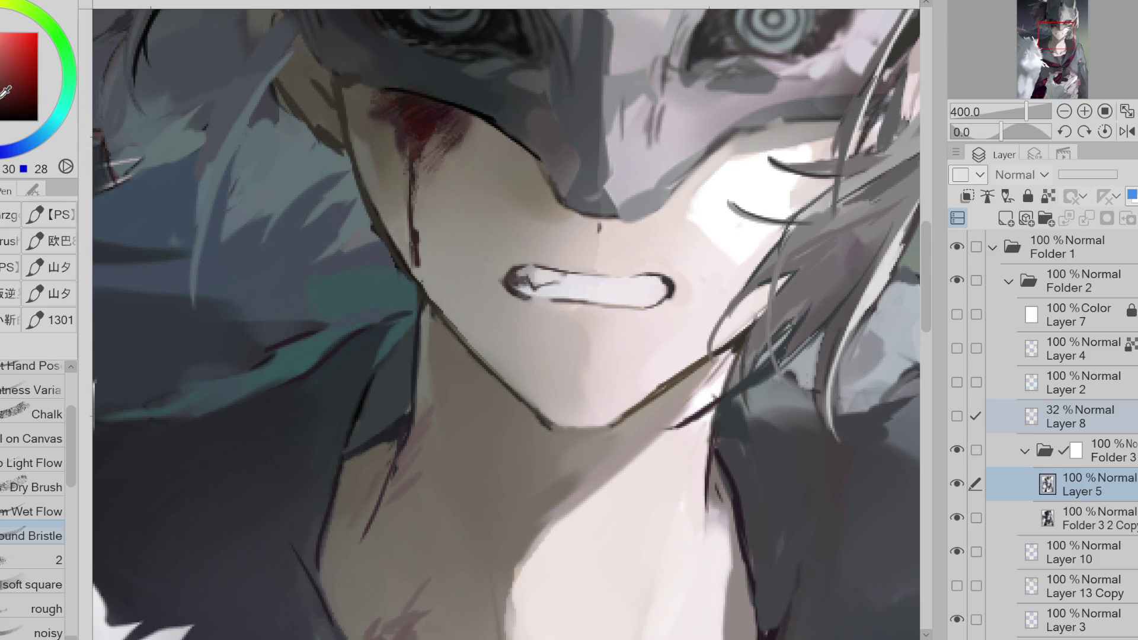
pyautogui.keyDown('alt'); pyautogui.click(390, 107); pyautogui.keyUp('alt')
pyautogui.keyDown('alt'); pyautogui.click(368, 106); pyautogui.keyUp('alt')
pyautogui.keyDown('alt'); pyautogui.click(412, 107); pyautogui.keyUp('alt')
pyautogui.press('x')
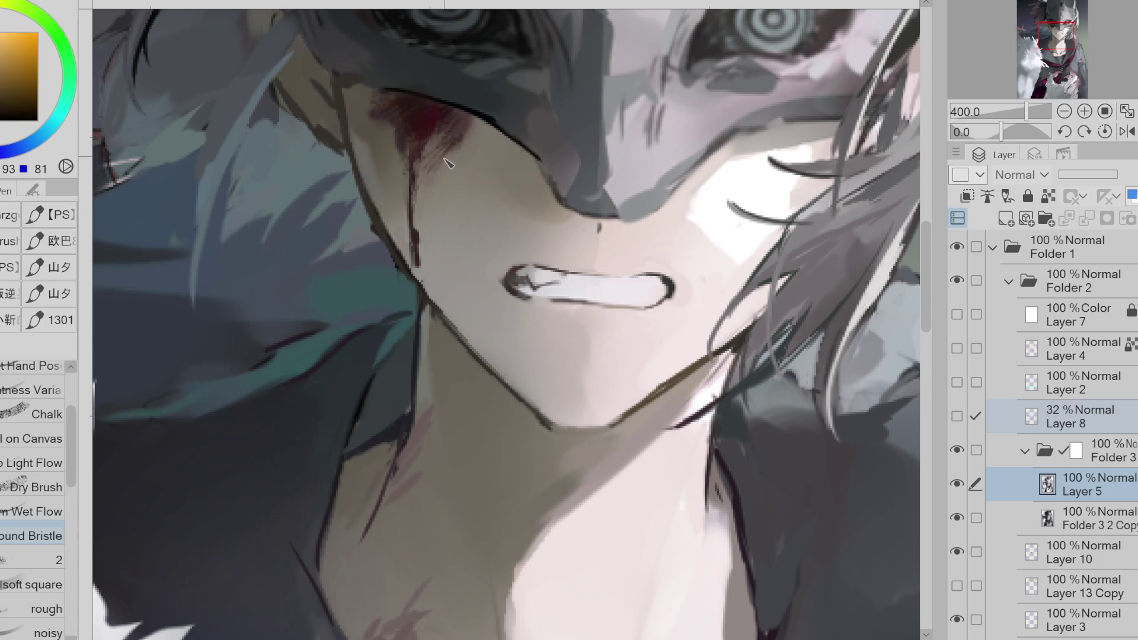
pyautogui.press('e')
pyautogui.moveTo(454, 117)
pyautogui.mouseDown()
pyautogui.moveTo(424, 115)
pyautogui.moveTo(468, 154)
pyautogui.moveTo(418, 148)
pyautogui.moveTo(446, 121)
pyautogui.moveTo(409, 136)
pyautogui.moveTo(394, 165)
pyautogui.moveTo(408, 157)
pyautogui.moveTo(422, 172)
pyautogui.moveTo(474, 145)
pyautogui.moveTo(446, 135)
pyautogui.mouseUp()
# - Extend the blood smear rightward with darker streaks, trim it under the eyelid, and darken it
pyautogui.keyDown('alt'); pyautogui.click(445, 135); pyautogui.keyUp('alt')
pyautogui.press('p')
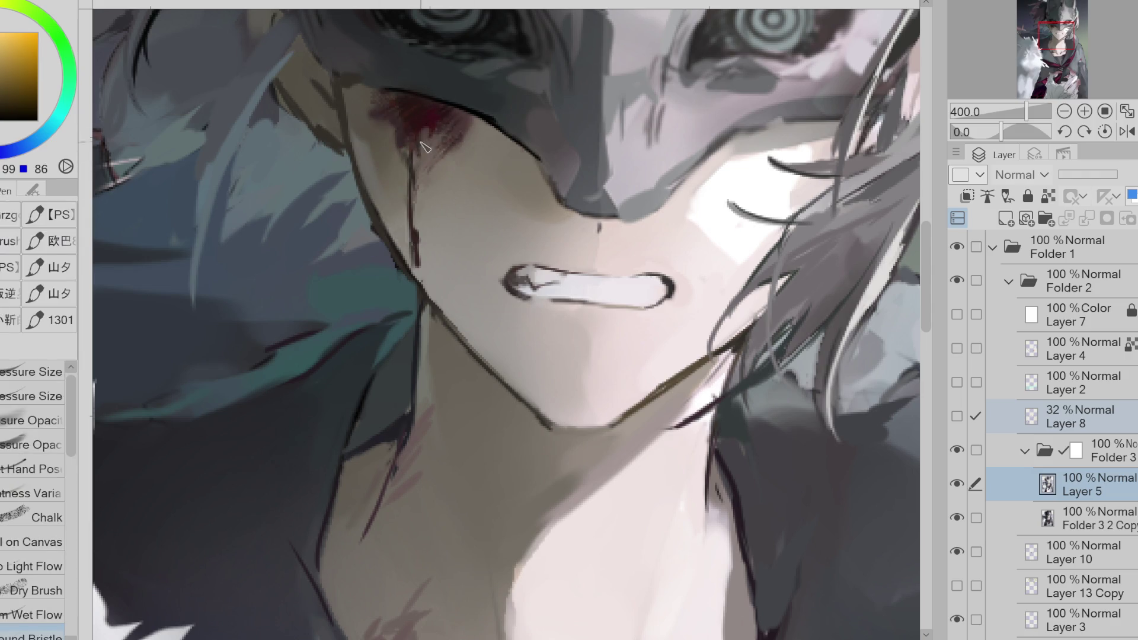
pyautogui.keyDown('alt'); pyautogui.click(418, 139); pyautogui.keyUp('alt')
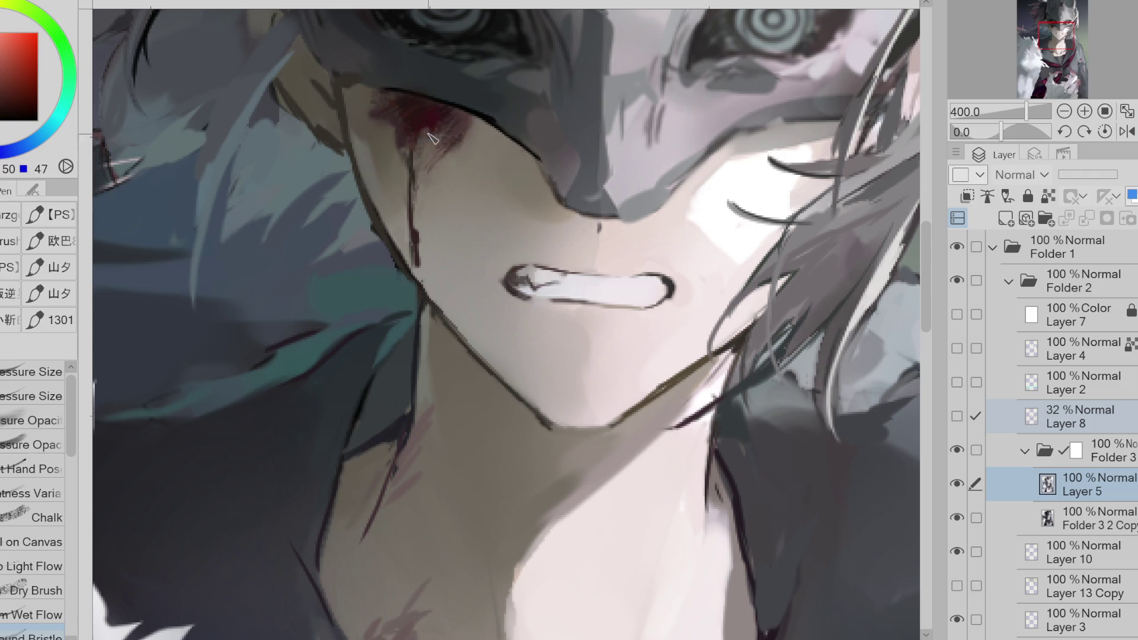
pyautogui.moveTo(458, 129)
pyautogui.mouseDown()
pyautogui.moveTo(492, 126)
pyautogui.moveTo(438, 138)
pyautogui.moveTo(498, 121)
pyautogui.moveTo(510, 148)
pyautogui.moveTo(452, 141)
pyautogui.mouseUp()
pyautogui.keyDown('alt'); pyautogui.click(480, 125); pyautogui.keyUp('alt')
pyautogui.press('e')
pyautogui.moveTo(382, 128); pyautogui.dragTo(399, 117)
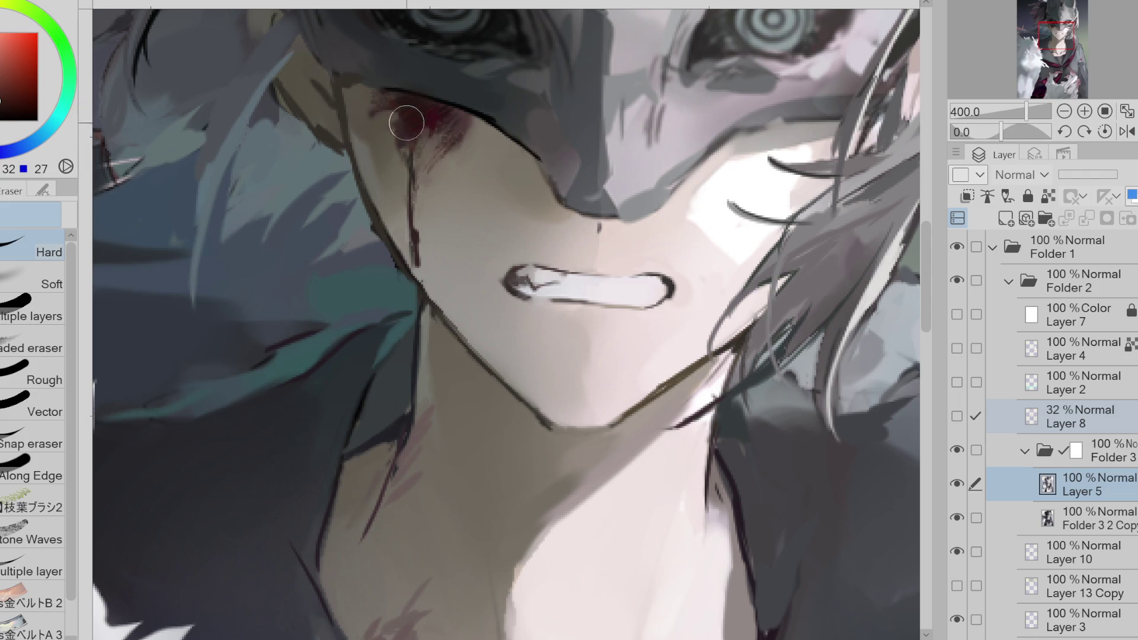
pyautogui.press('p')
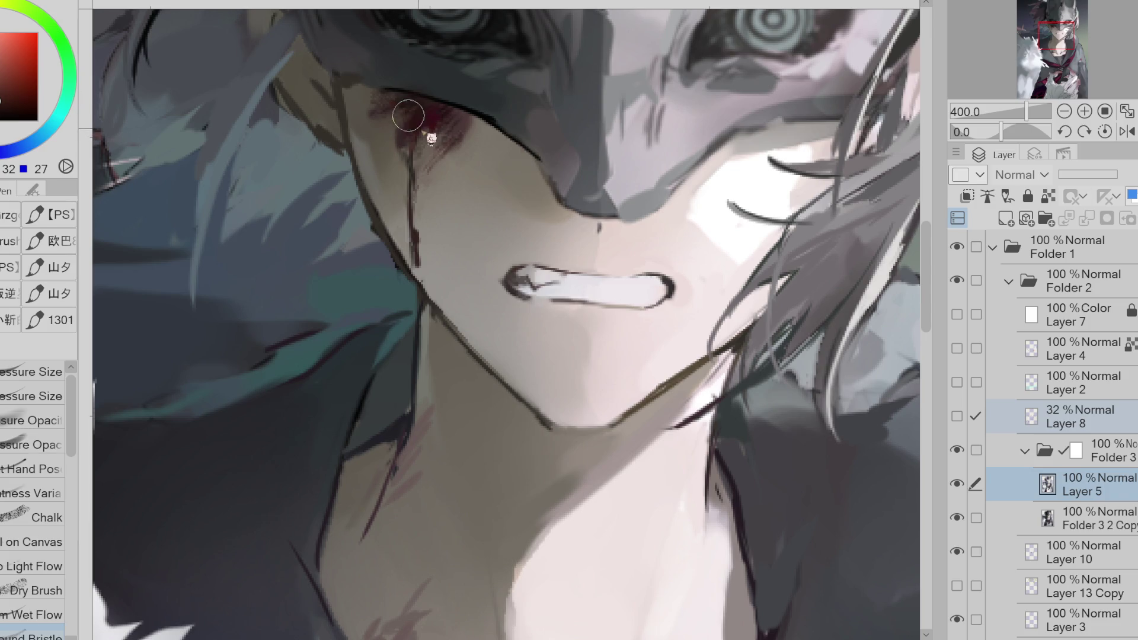
pyautogui.moveTo(409, 142); pyautogui.dragTo(392, 114)
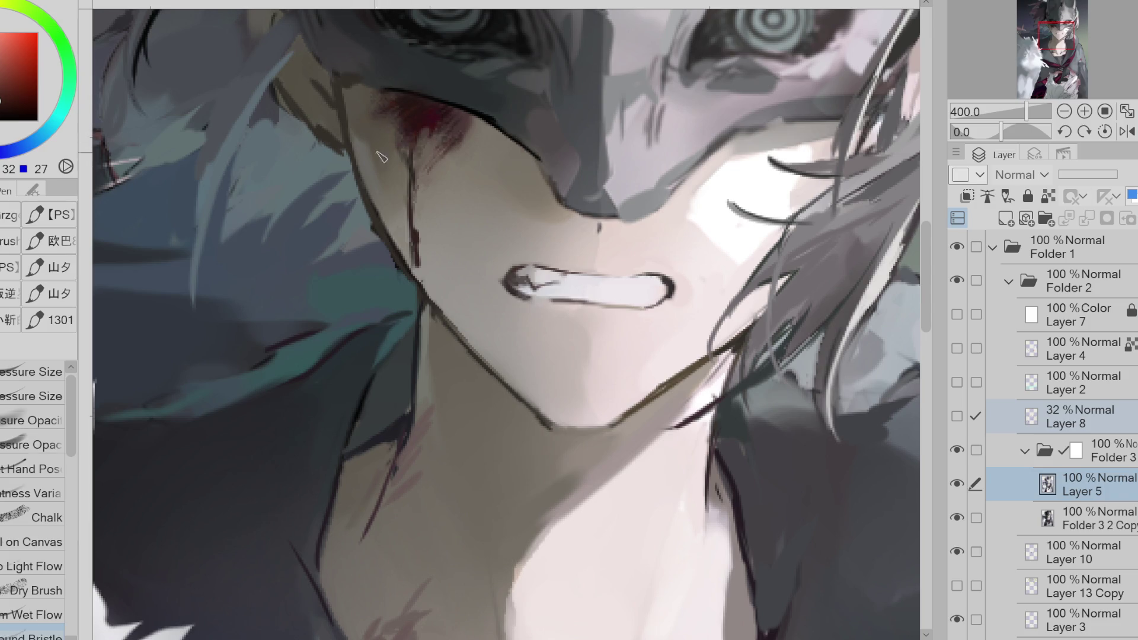
# - With a pressure-sized brush, add a dark red mark along the cheek's blood drip
pyautogui.keyDown('alt'); pyautogui.click(429, 126); pyautogui.keyUp('alt')
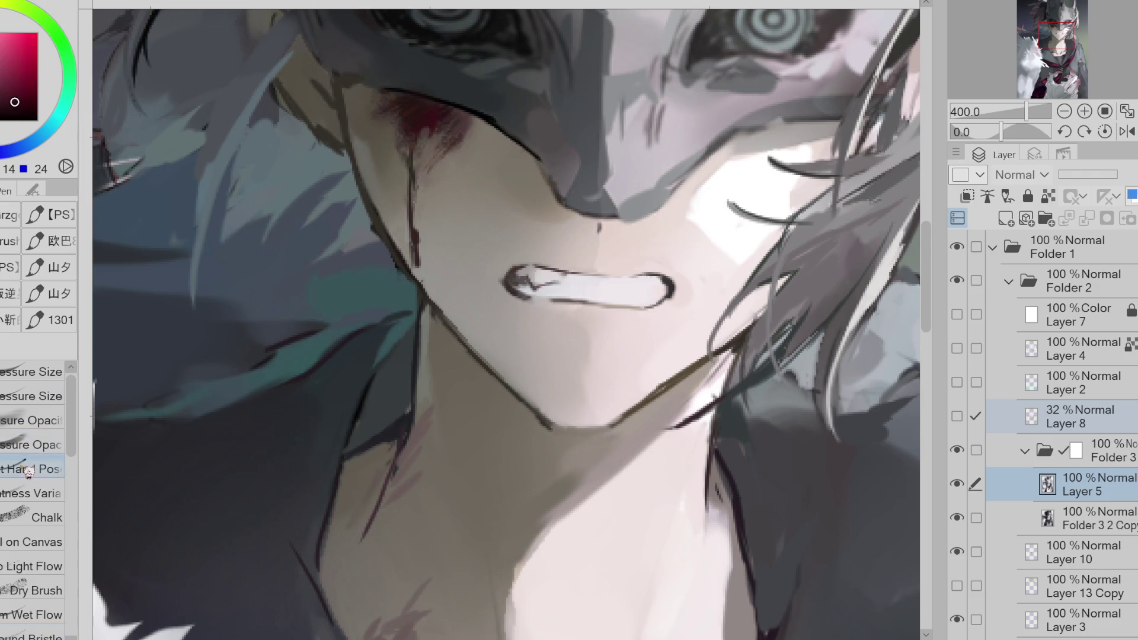
pyautogui.click(49, 321)
pyautogui.click(32, 396)
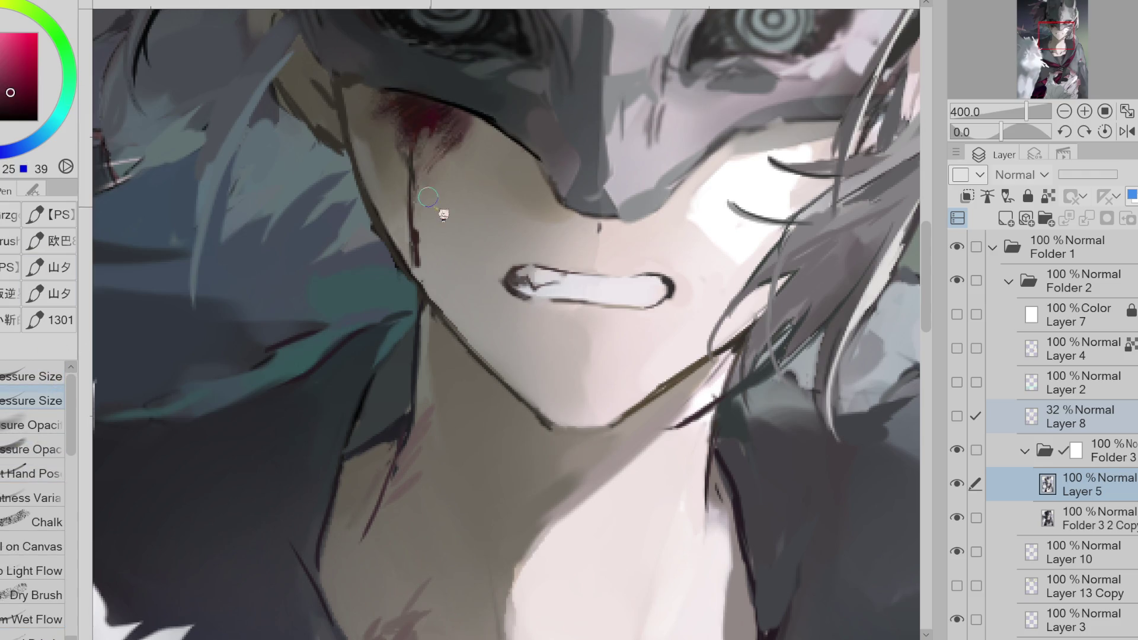
pyautogui.moveTo(412, 209); pyautogui.dragTo(415, 222)
pyautogui.keyDown('alt'); pyautogui.click(419, 247); pyautogui.keyUp('alt')
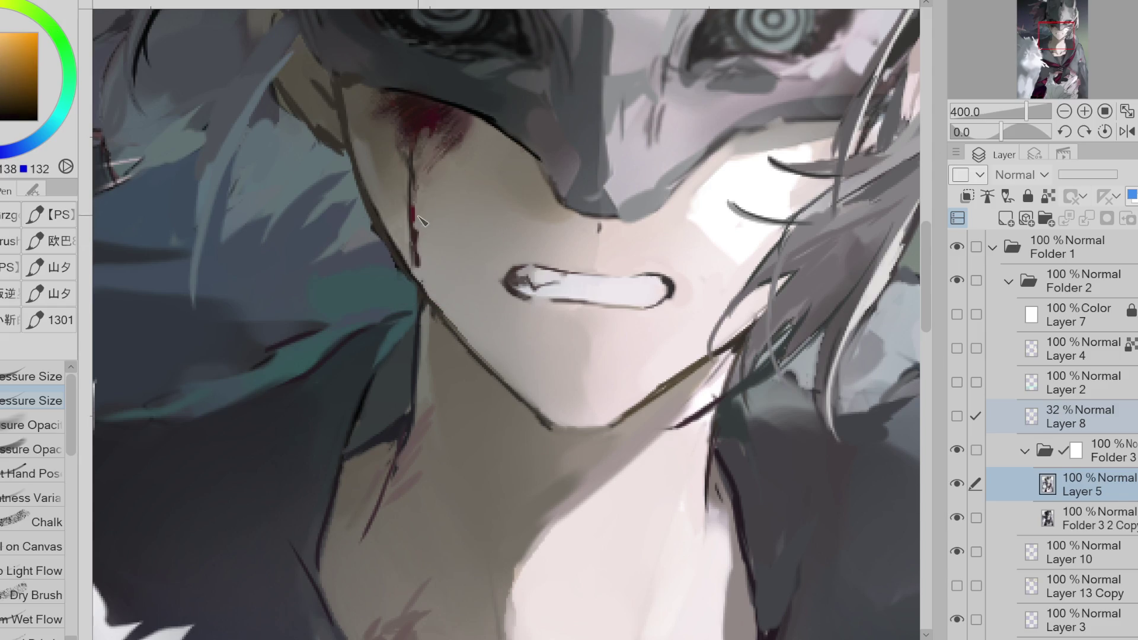
pyautogui.keyDown('alt'); pyautogui.click(418, 252); pyautogui.keyUp('alt')
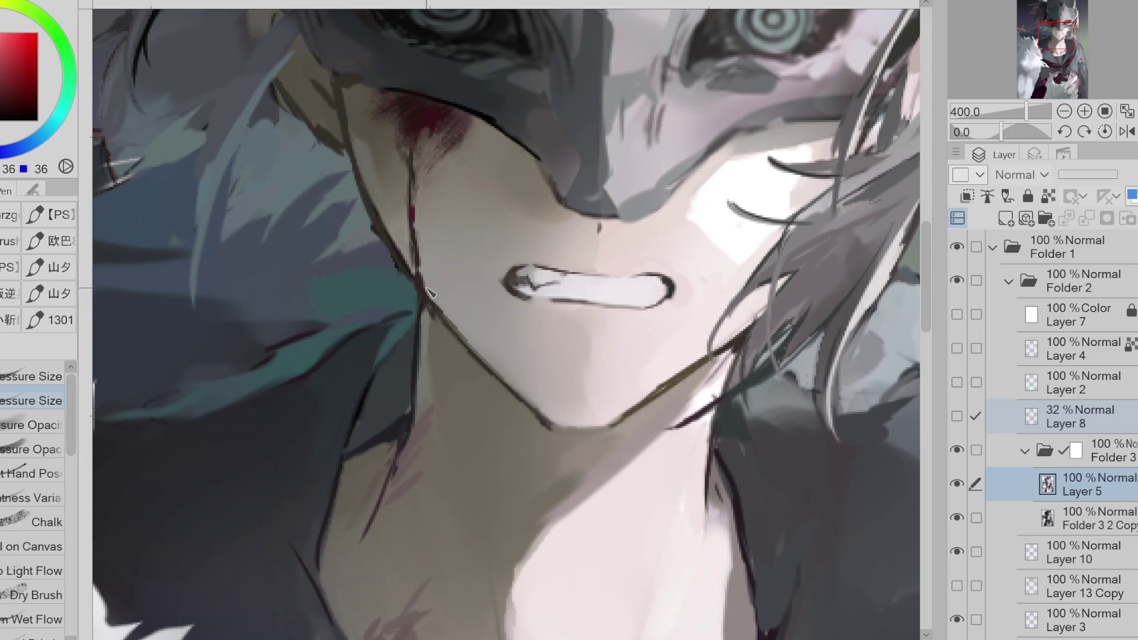
pyautogui.keyDown('alt'); pyautogui.click(406, 160); pyautogui.keyUp('alt')
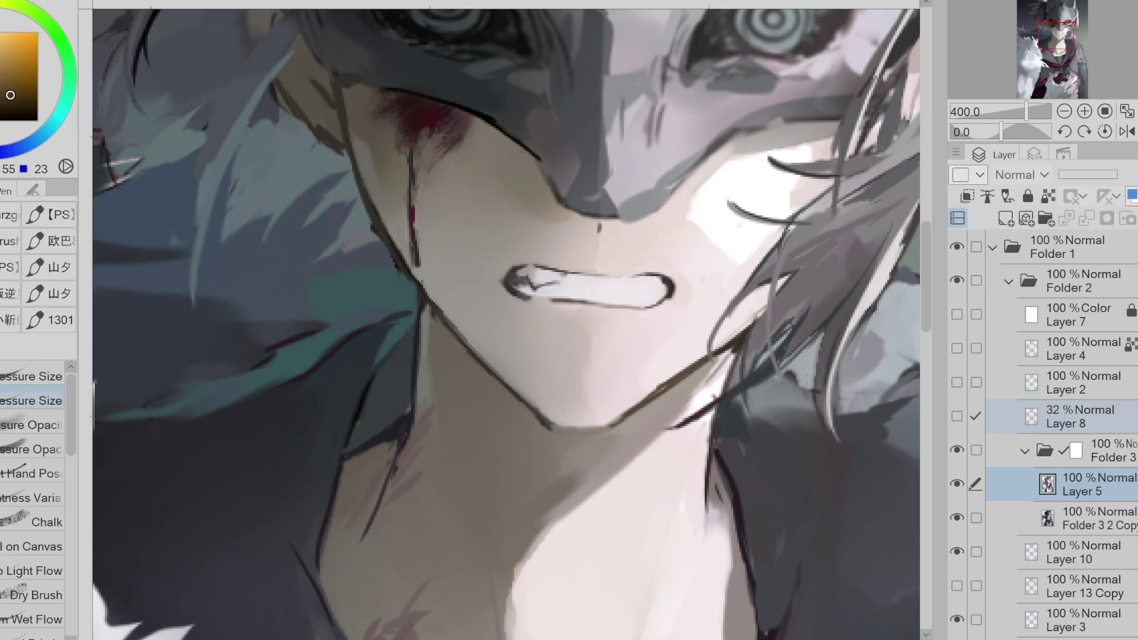
pyautogui.keyDown('alt'); pyautogui.click(415, 165); pyautogui.keyUp('alt')
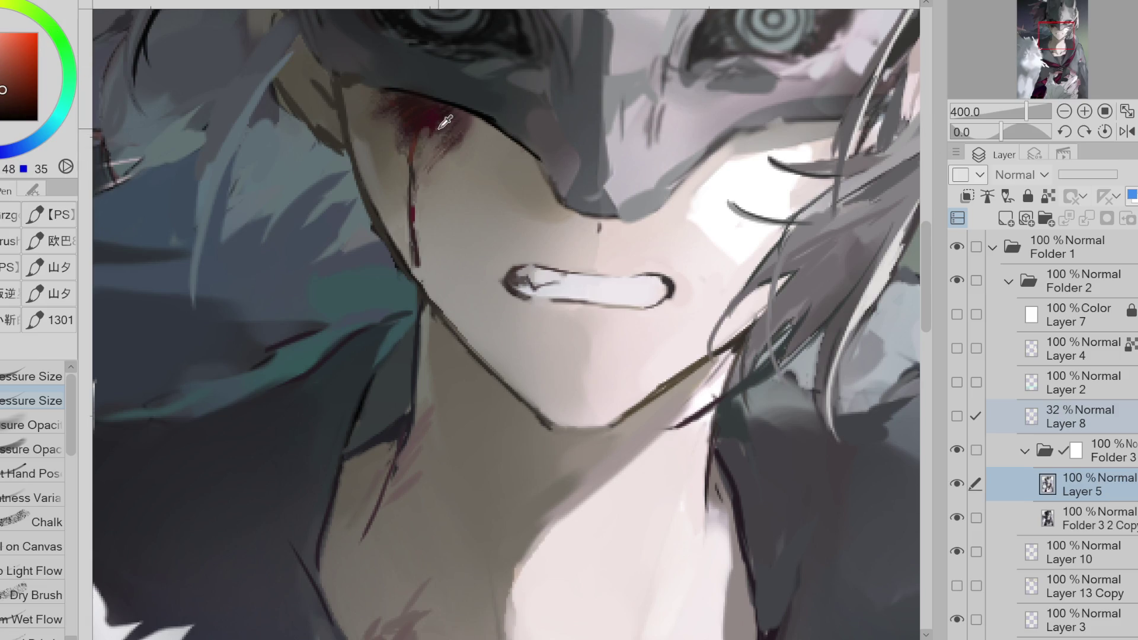
pyautogui.keyDown('alt'); pyautogui.click(415, 181); pyautogui.keyUp('alt')
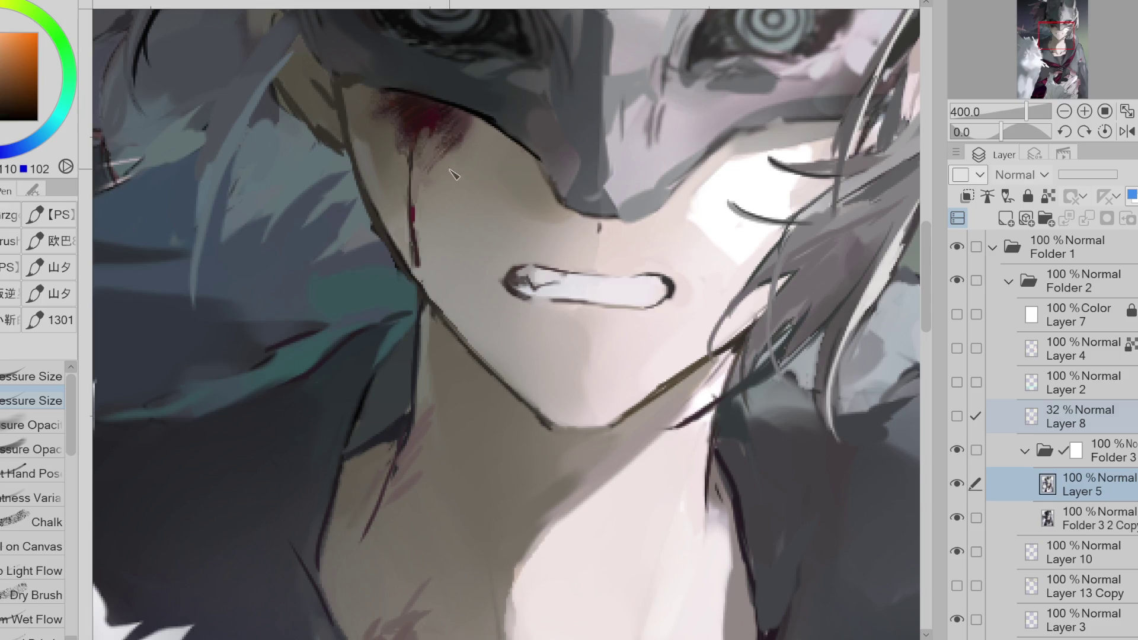
pyautogui.keyDown('alt'); pyautogui.click(409, 202); pyautogui.keyUp('alt')
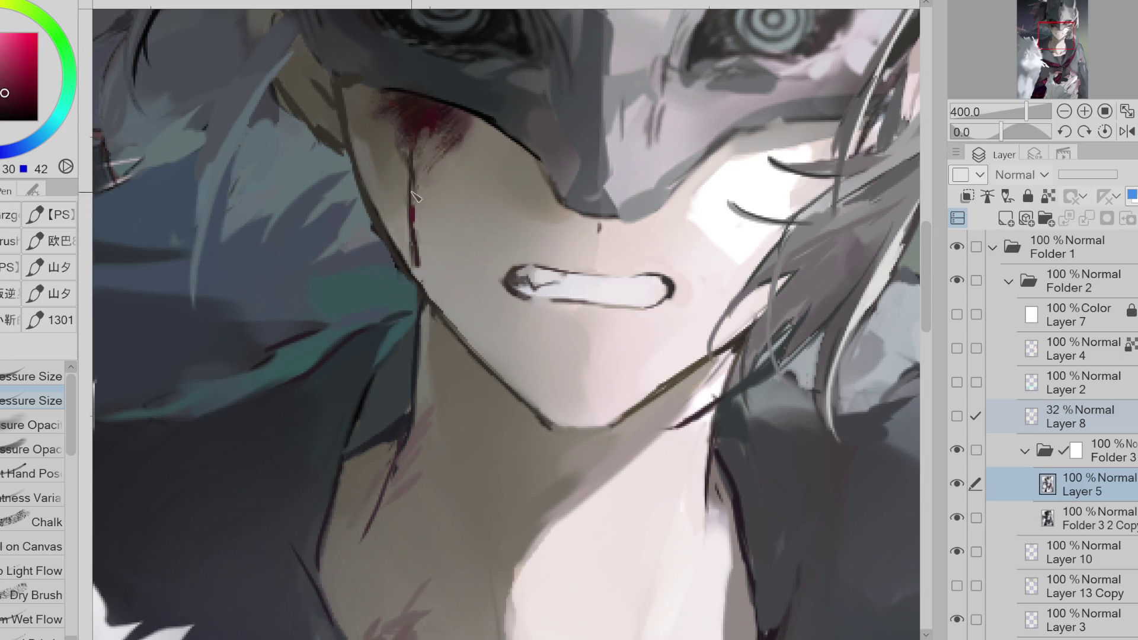
pyautogui.scroll(-2, 410, 306)
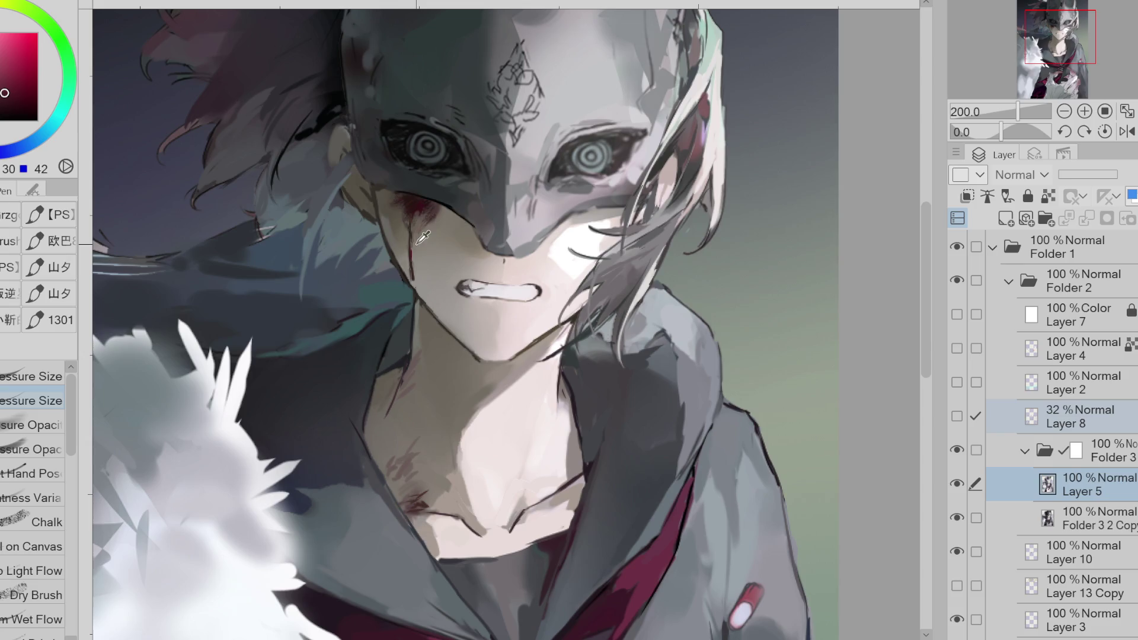
# - Trim the lower blood trickle, alternating eraser and pen with sampled blood and cheek colours
pyautogui.press('e')
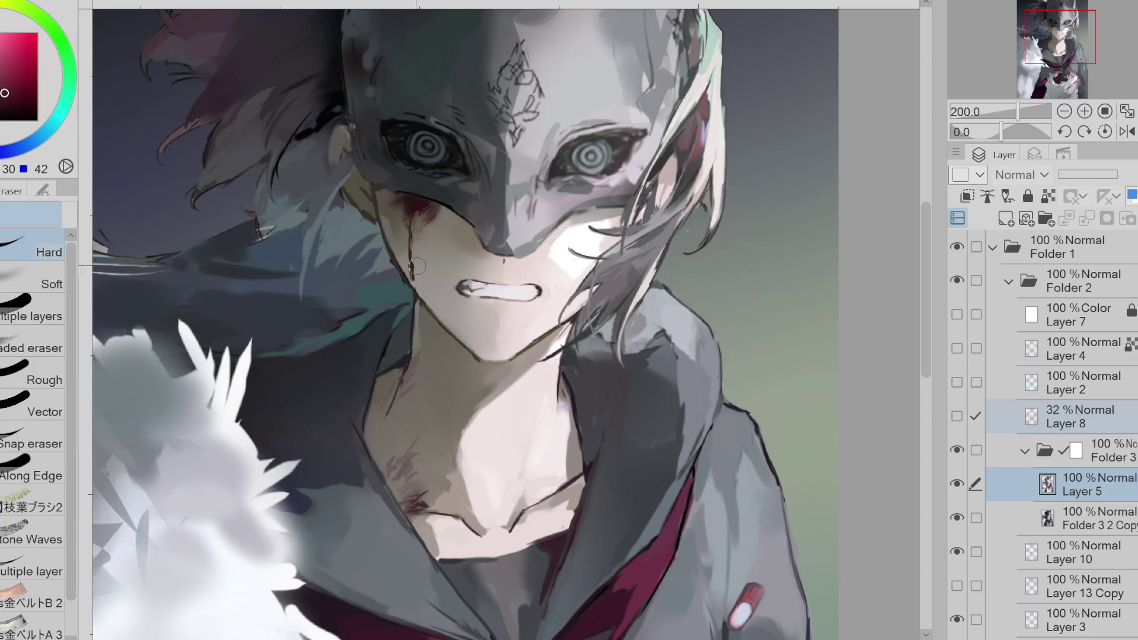
pyautogui.keyDown('alt'); pyautogui.click(415, 270); pyautogui.keyUp('alt')
pyautogui.press('p')
pyautogui.keyDown('alt'); pyautogui.click(415, 278); pyautogui.keyUp('alt')
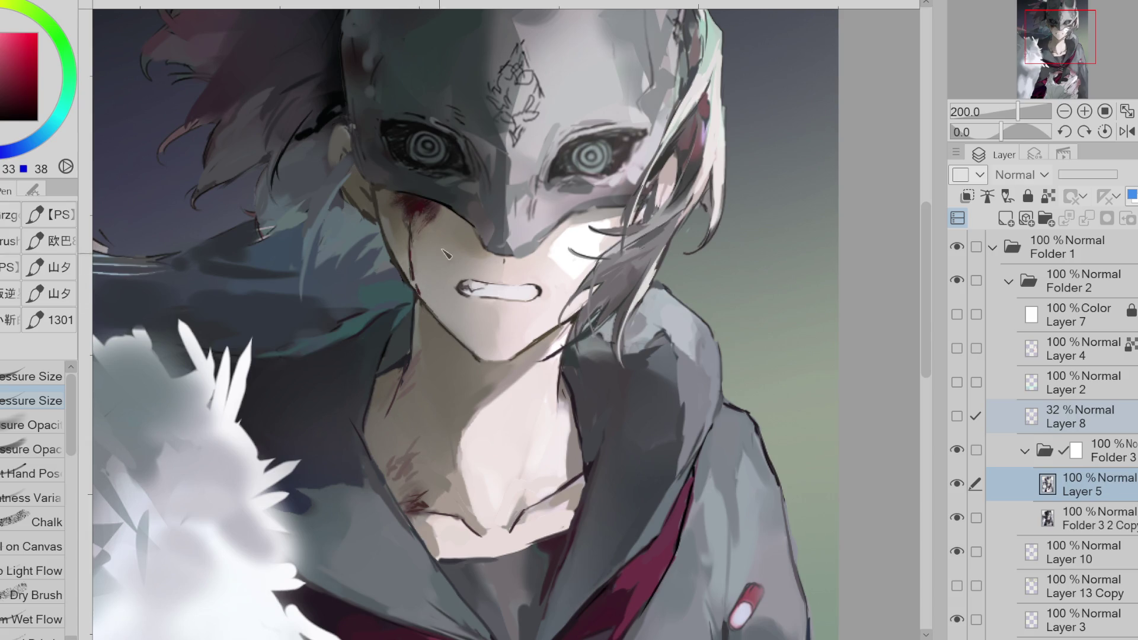
pyautogui.press('e')
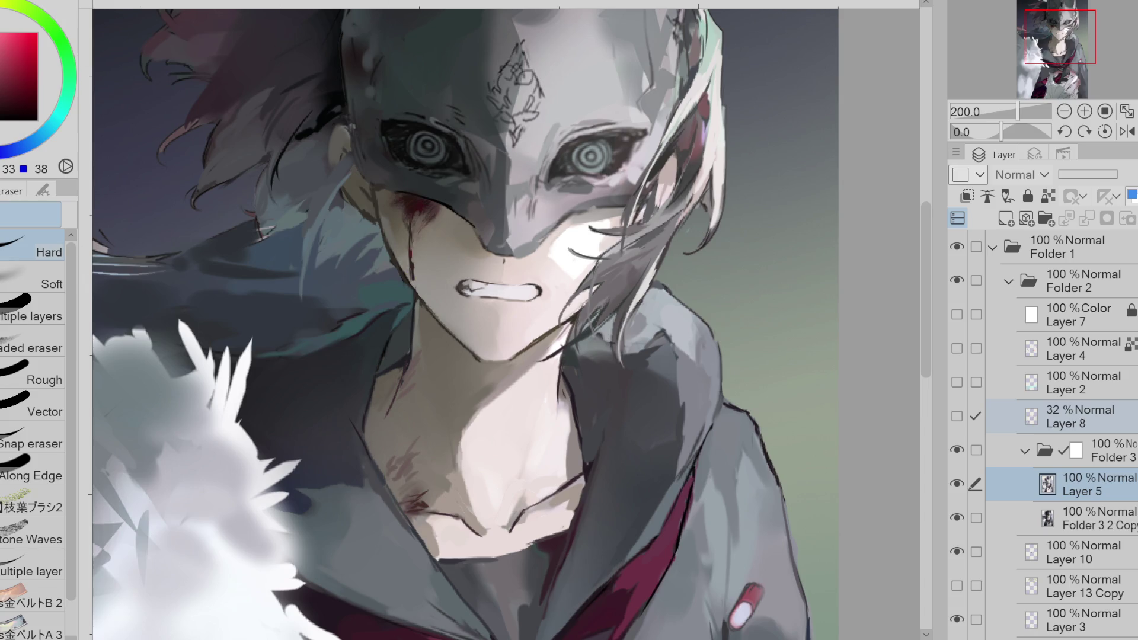
pyautogui.keyDown('alt'); pyautogui.click(410, 220); pyautogui.keyUp('alt')
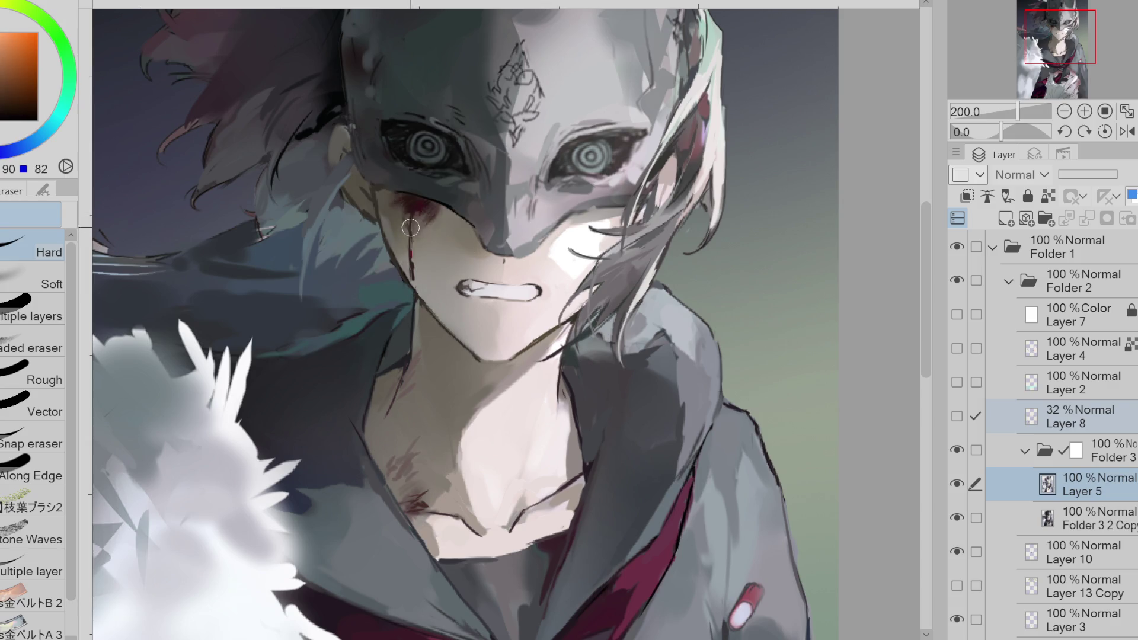
pyautogui.keyDown('alt'); pyautogui.click(409, 215); pyautogui.keyUp('alt')
pyautogui.press('p')
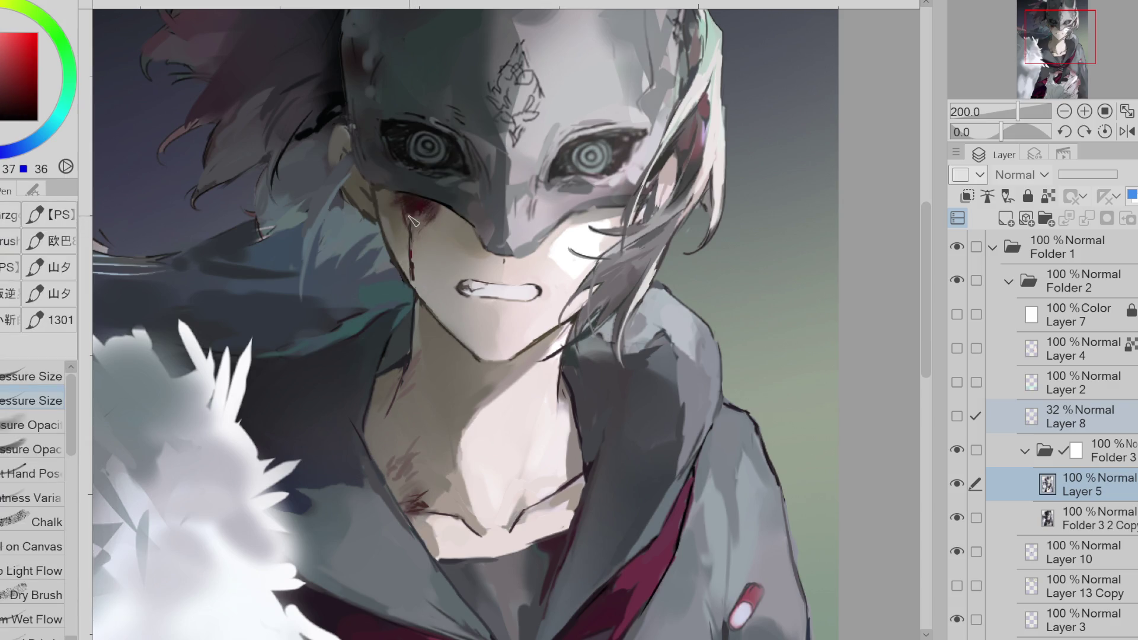
pyautogui.keyDown('alt'); pyautogui.click(409, 249); pyautogui.keyUp('alt')
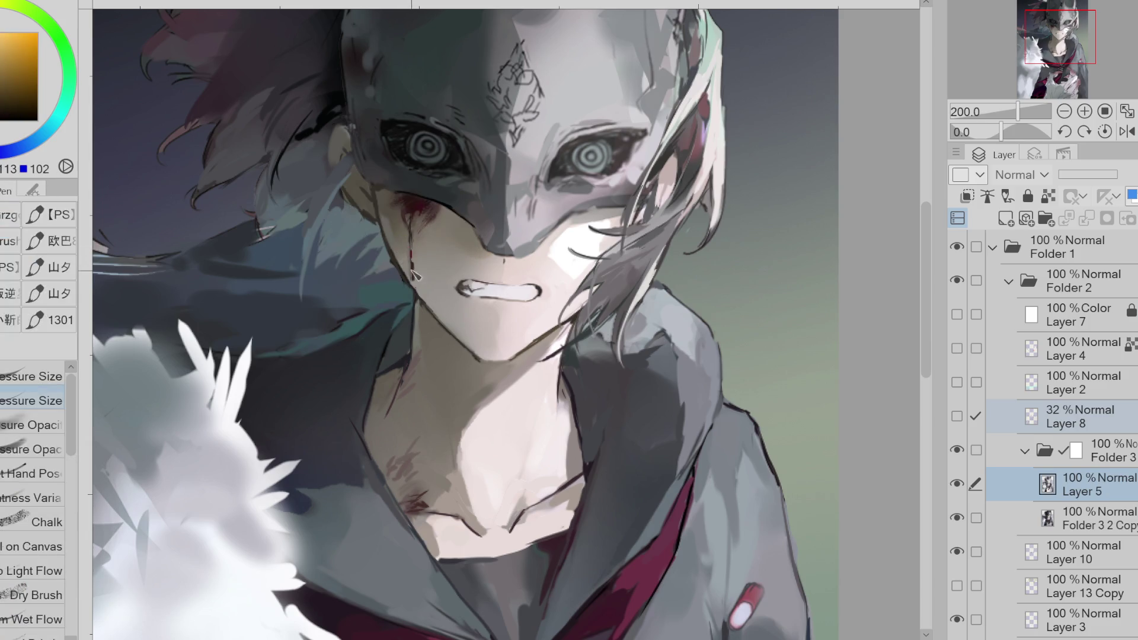
pyautogui.keyDown('alt'); pyautogui.click(417, 261); pyautogui.keyUp('alt')
pyautogui.keyDown('alt'); pyautogui.click(416, 291); pyautogui.keyUp('alt')
# - Blend the cheek skin around the streak with pressure brushes, sampling nearby skin and blood tones
pyautogui.press('.')
pyautogui.keyDown('alt'); pyautogui.click(418, 246); pyautogui.keyUp('alt')
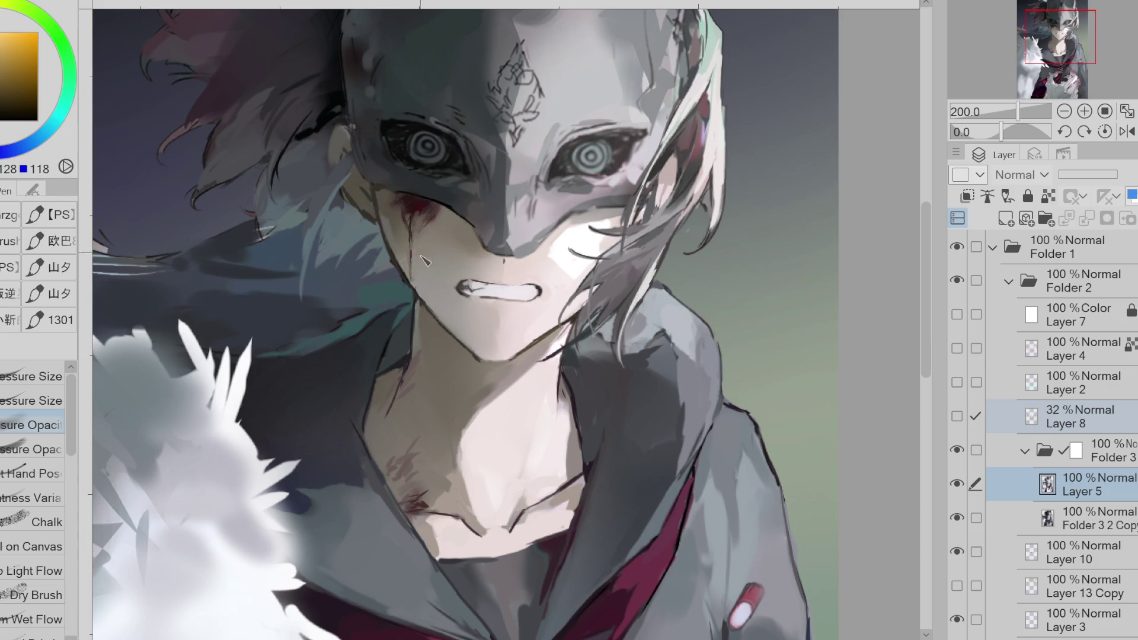
pyautogui.keyDown('alt'); pyautogui.click(424, 274); pyautogui.keyUp('alt')
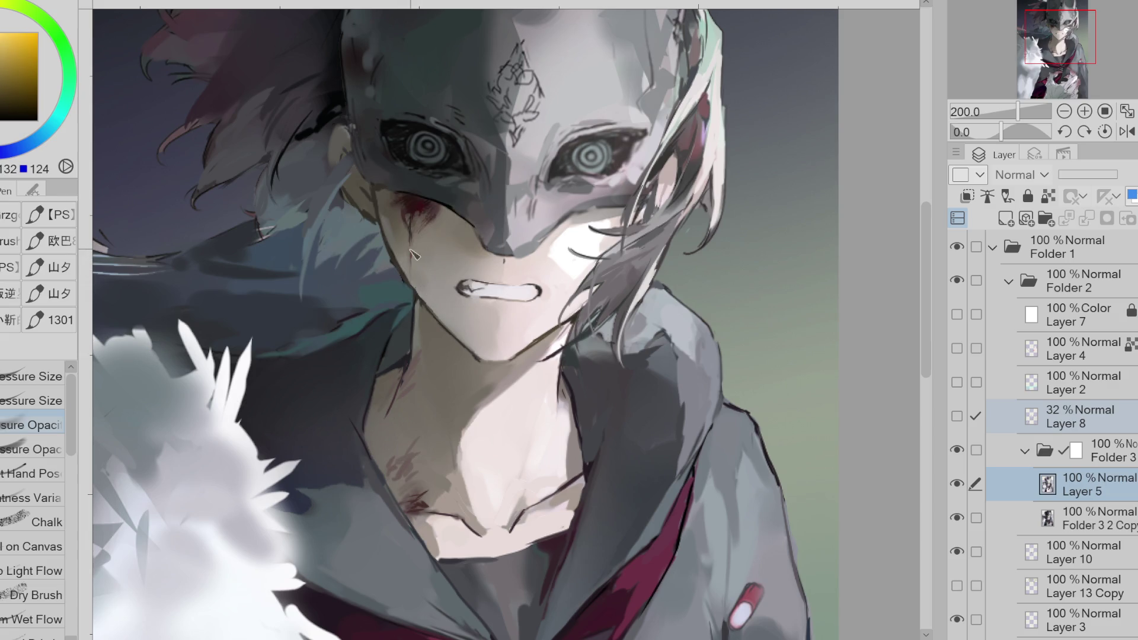
pyautogui.keyDown('alt'); pyautogui.click(416, 253); pyautogui.keyUp('alt')
pyautogui.keyDown('alt'); pyautogui.click(418, 218); pyautogui.keyUp('alt')
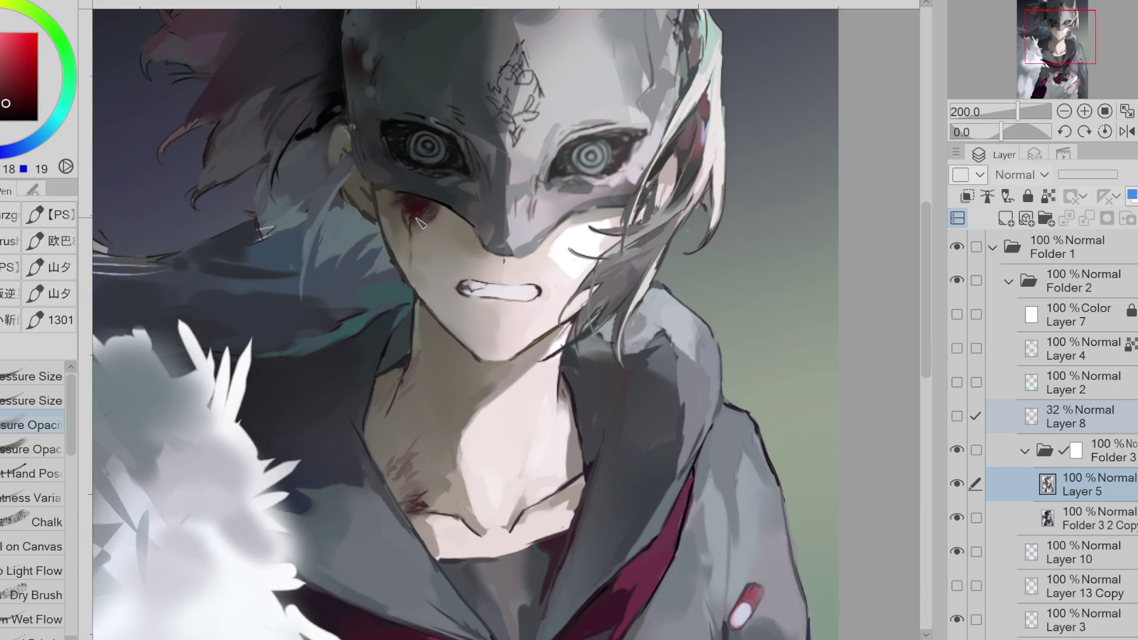
pyautogui.press(',')
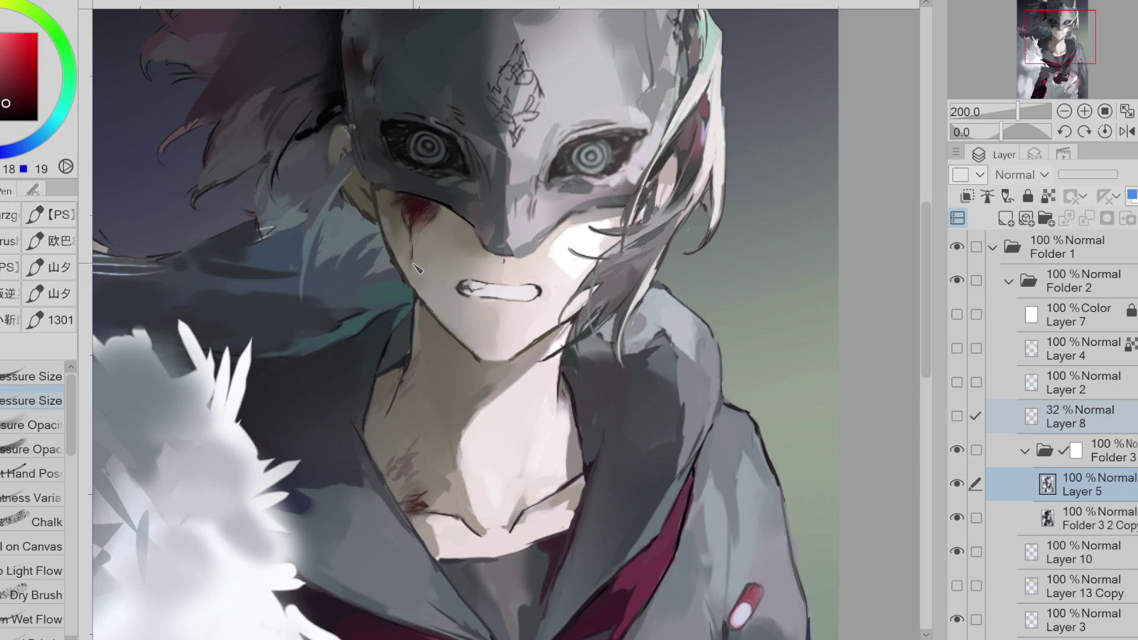
pyautogui.keyDown('alt'); pyautogui.click(411, 227); pyautogui.keyUp('alt')
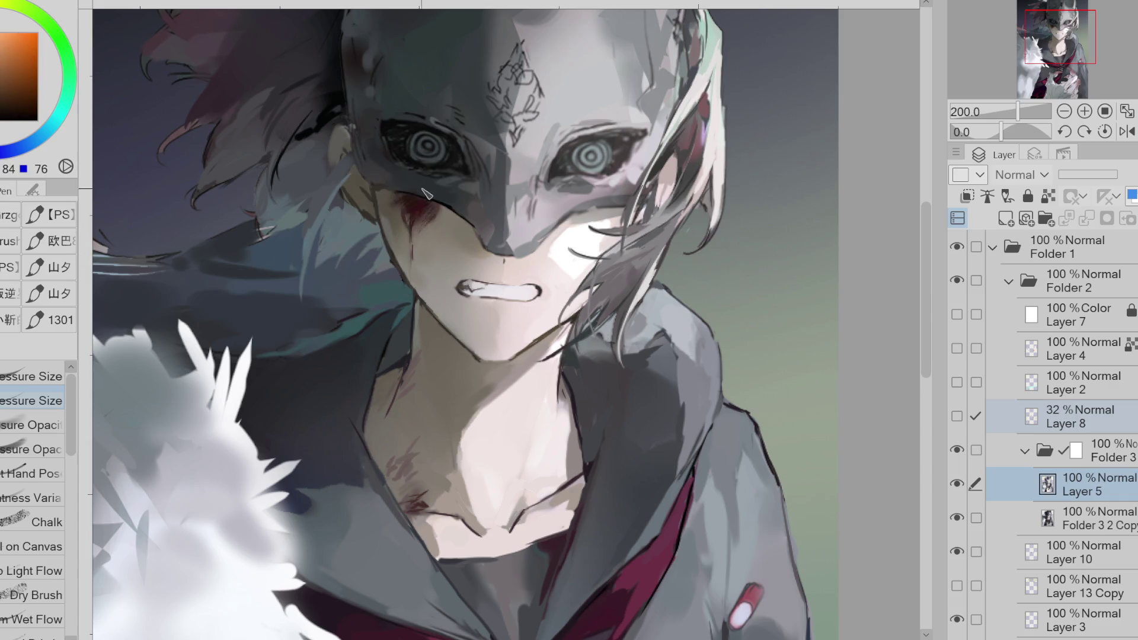
pyautogui.keyDown('alt'); pyautogui.click(411, 225); pyautogui.keyUp('alt')
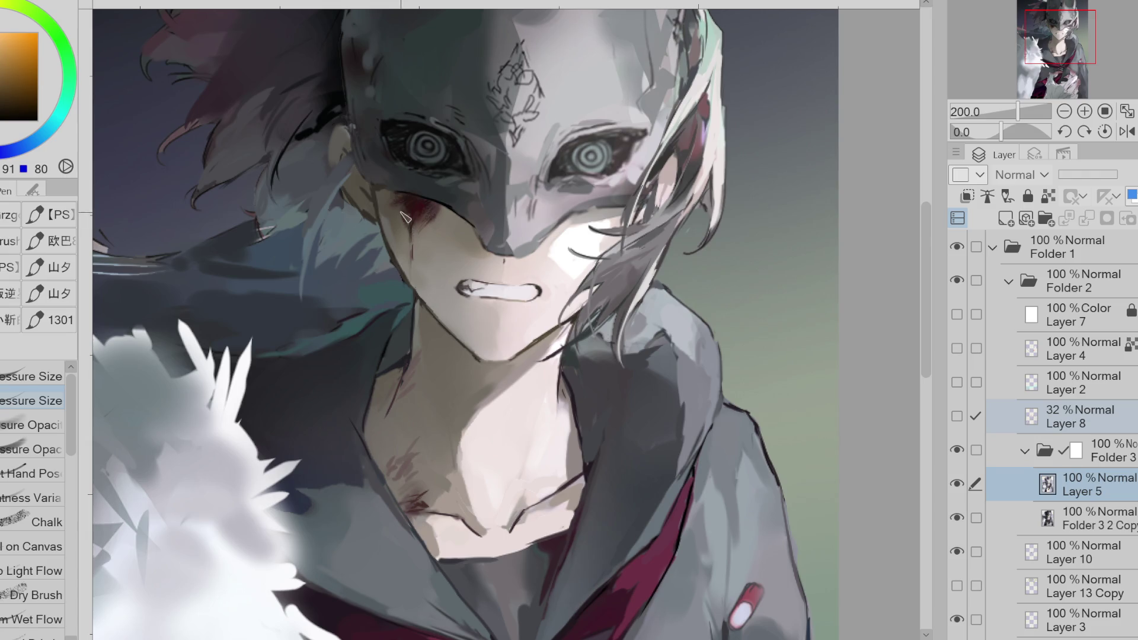
pyautogui.keyDown('alt'); pyautogui.click(403, 222); pyautogui.keyUp('alt')
pyautogui.keyDown('alt'); pyautogui.click(429, 214); pyautogui.keyUp('alt')
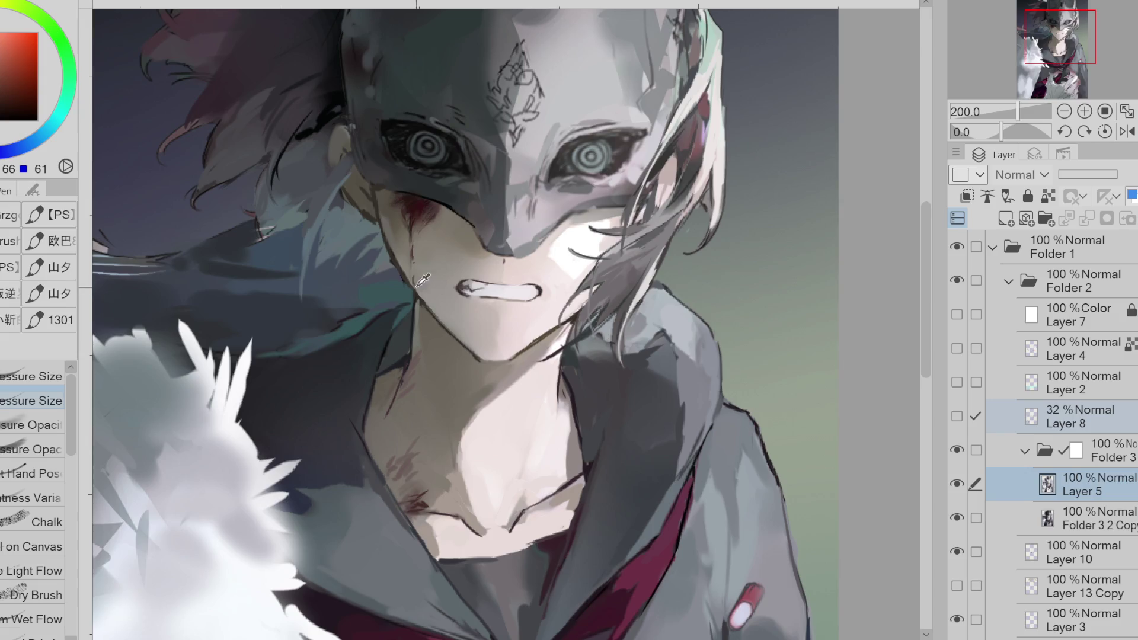
pyautogui.keyDown('alt'); pyautogui.click(415, 270); pyautogui.keyUp('alt')
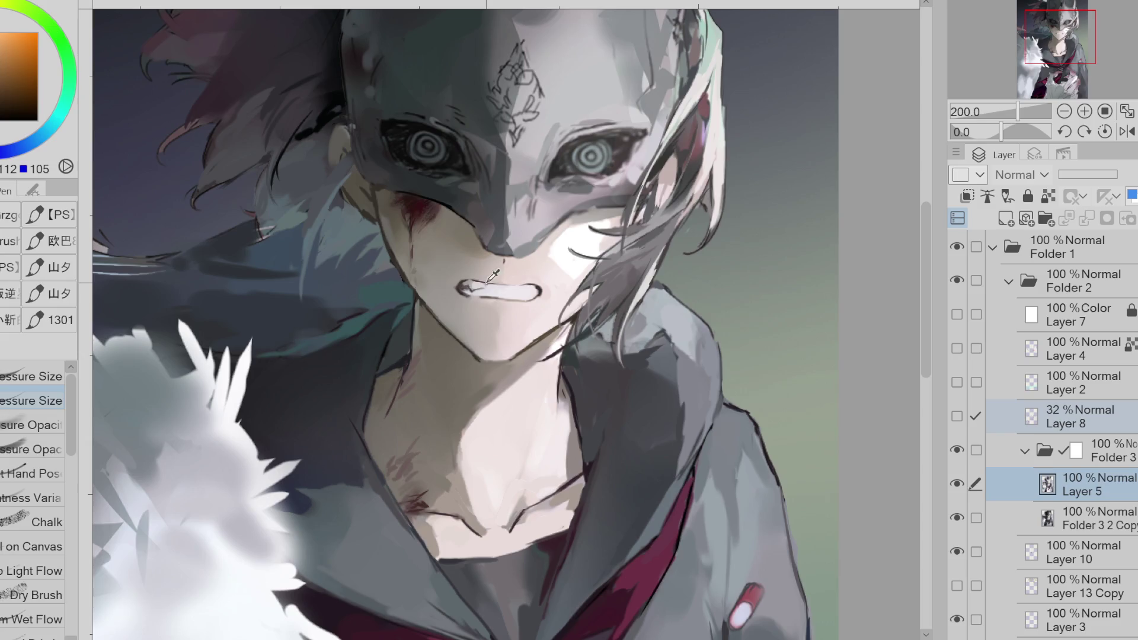
pyautogui.keyDown('alt'); pyautogui.click(443, 237); pyautogui.keyUp('alt')
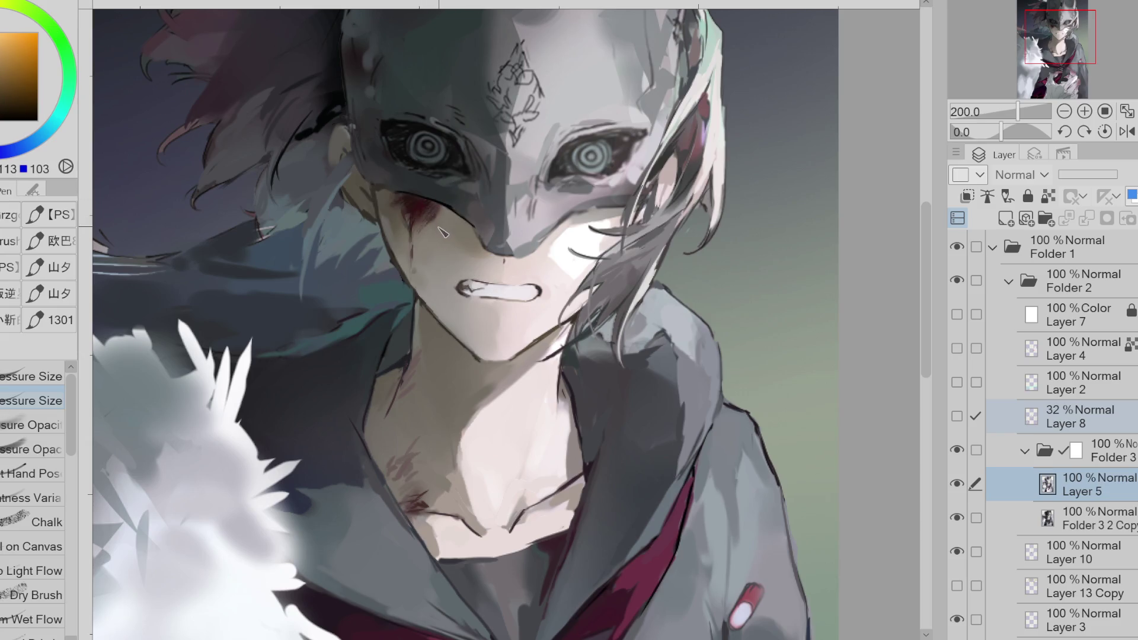
pyautogui.press('e')
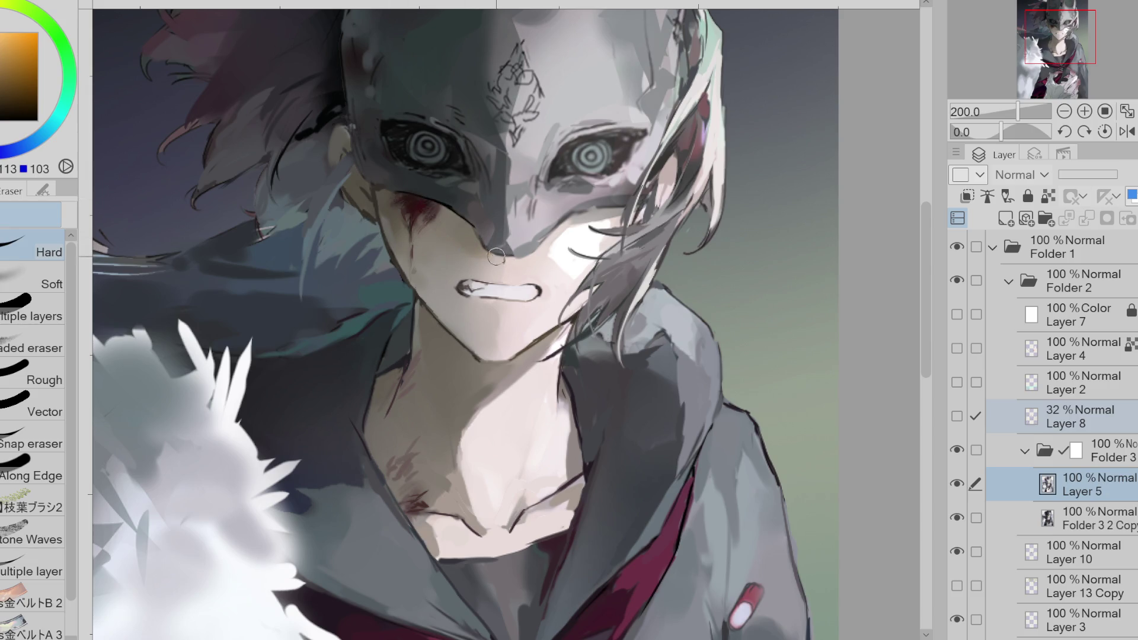
pyautogui.press('p')
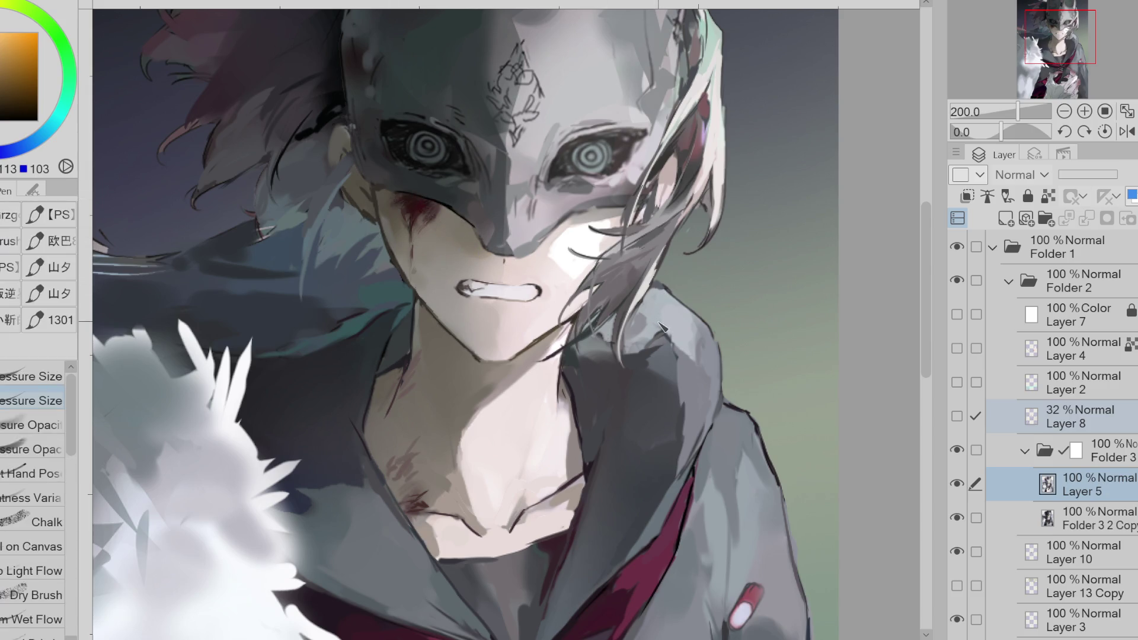
pyautogui.scroll(-3, 938, 382)
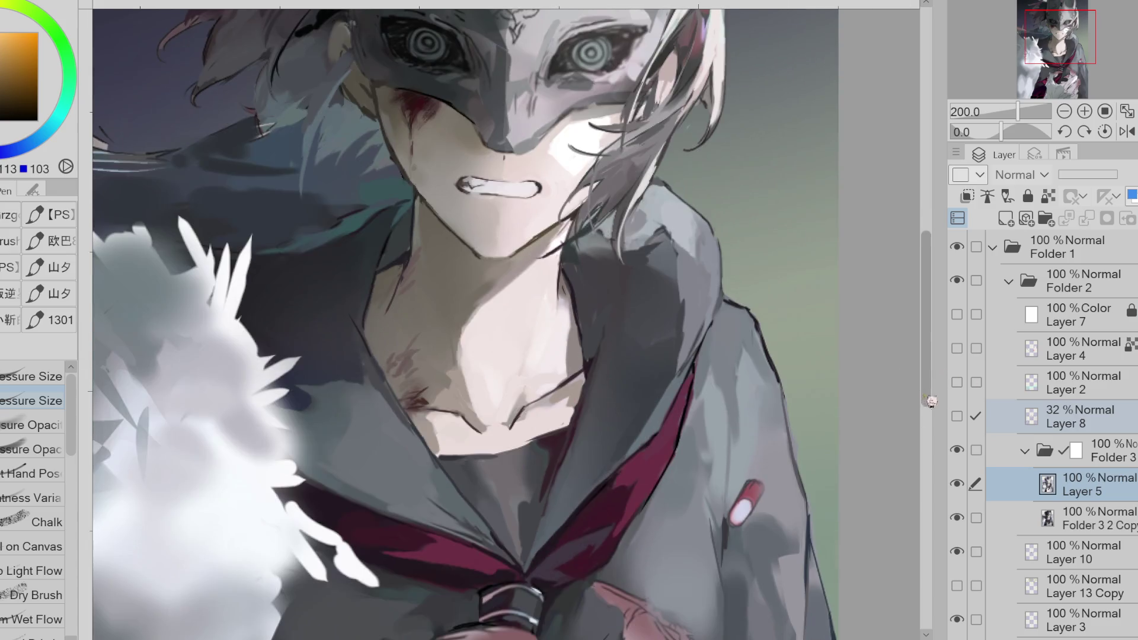
pyautogui.click(975, 416)
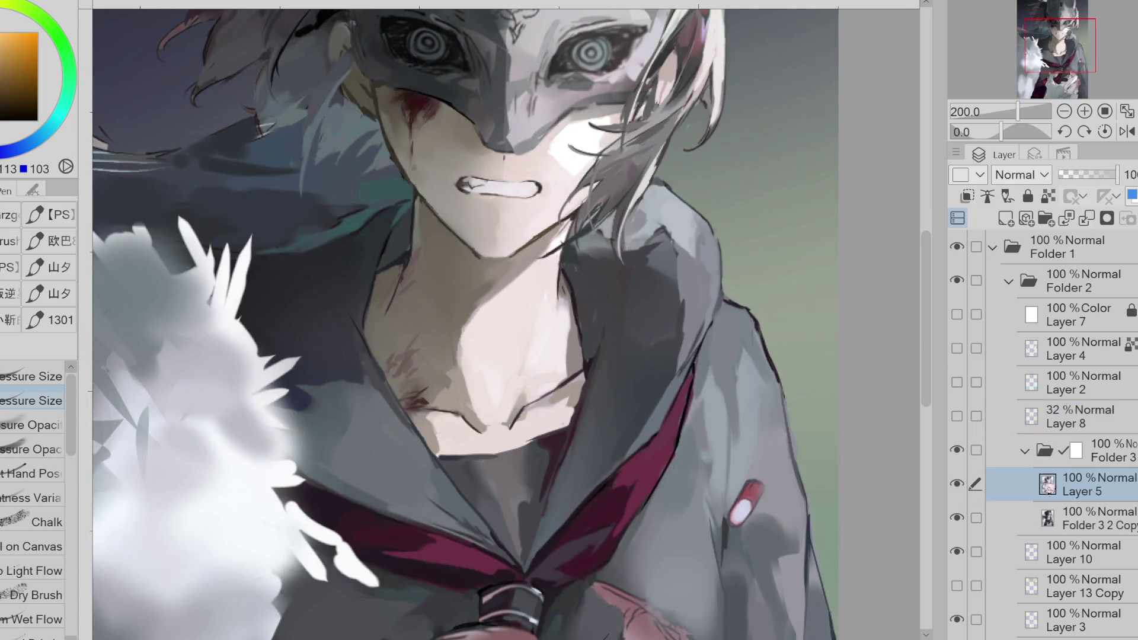
pyautogui.click(1005, 219)
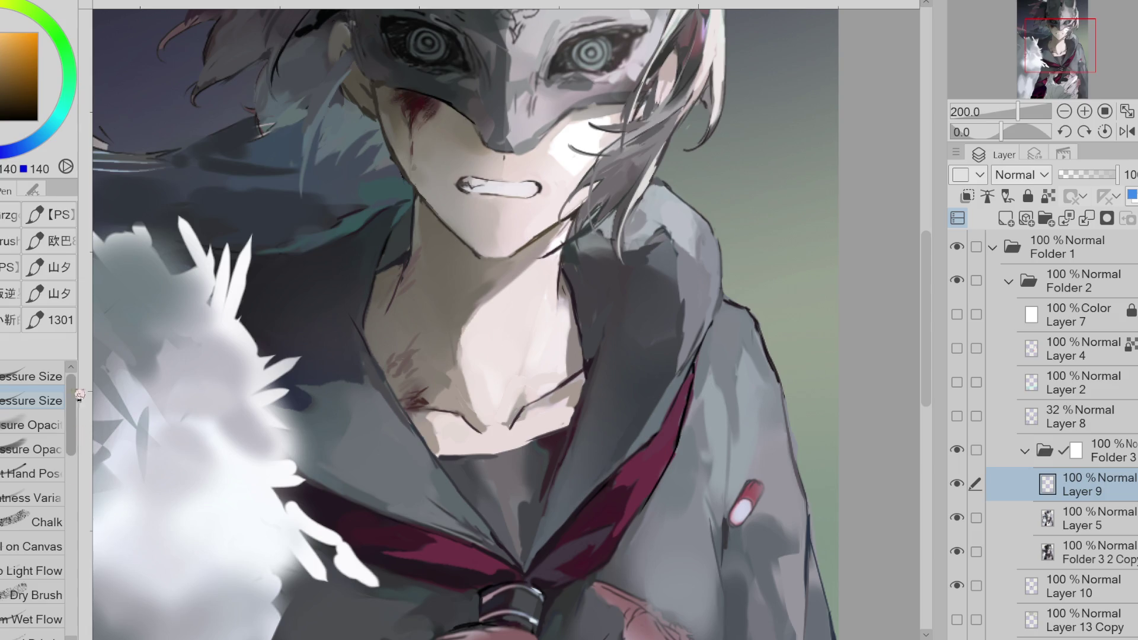
pyautogui.moveTo(71, 415); pyautogui.dragTo(73, 562)
pyautogui.scroll(-10, 48, 420)
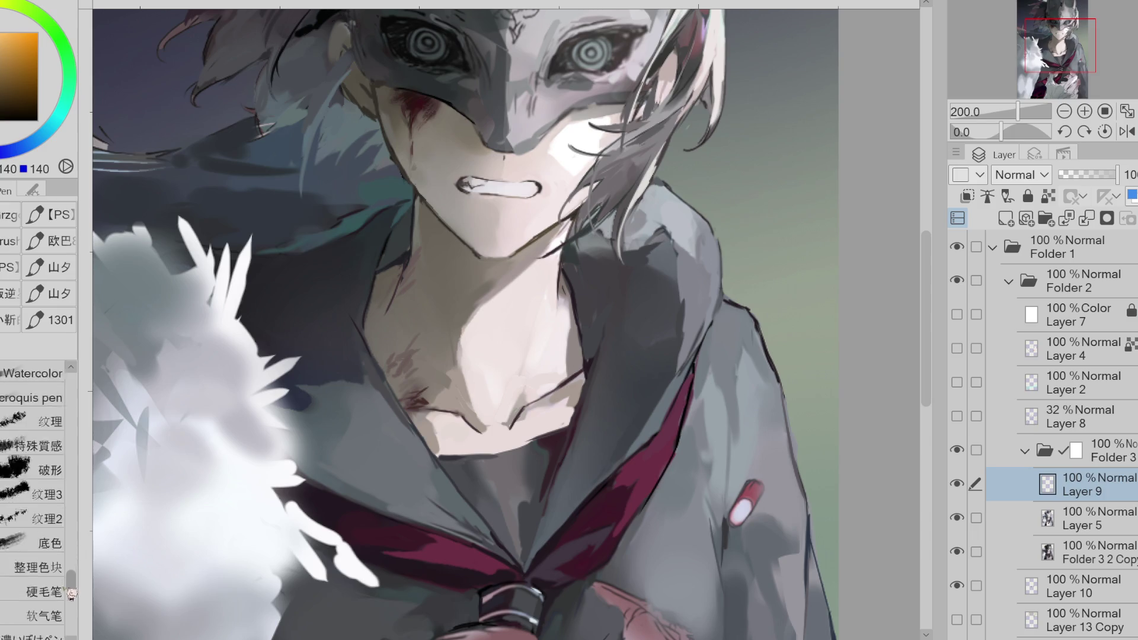
# - Draw white parallel stripes across the left sailor collar with the ハッチング風 pen, retrying until they fit
pyautogui.click(47, 419)
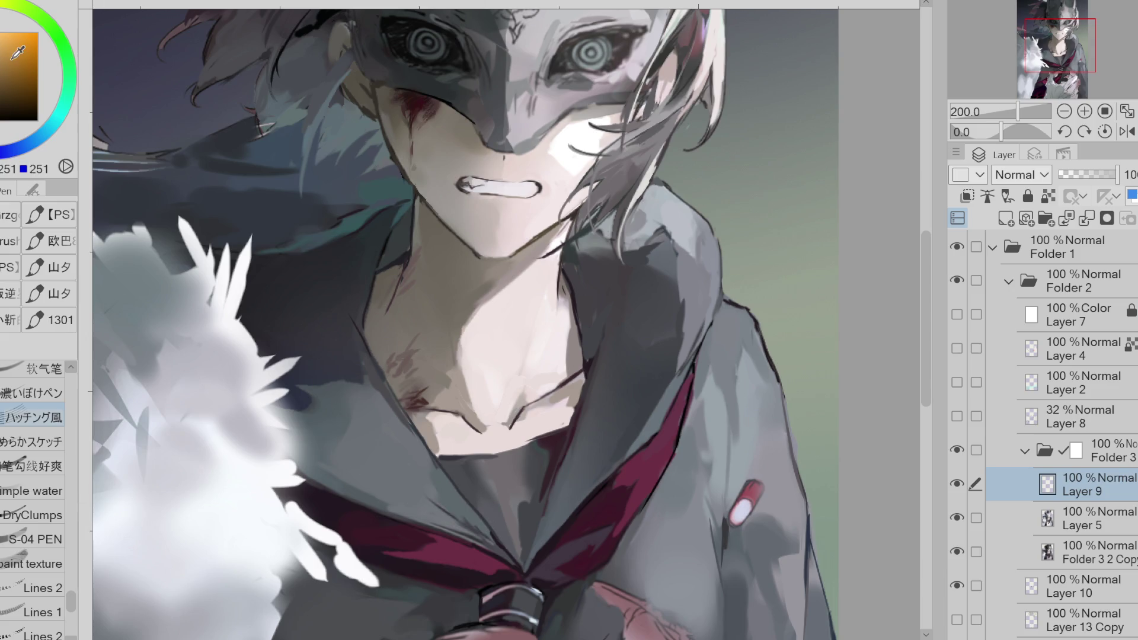
pyautogui.moveTo(255, 333); pyautogui.dragTo(522, 540)
pyautogui.hotkey('ctrl', 'z')
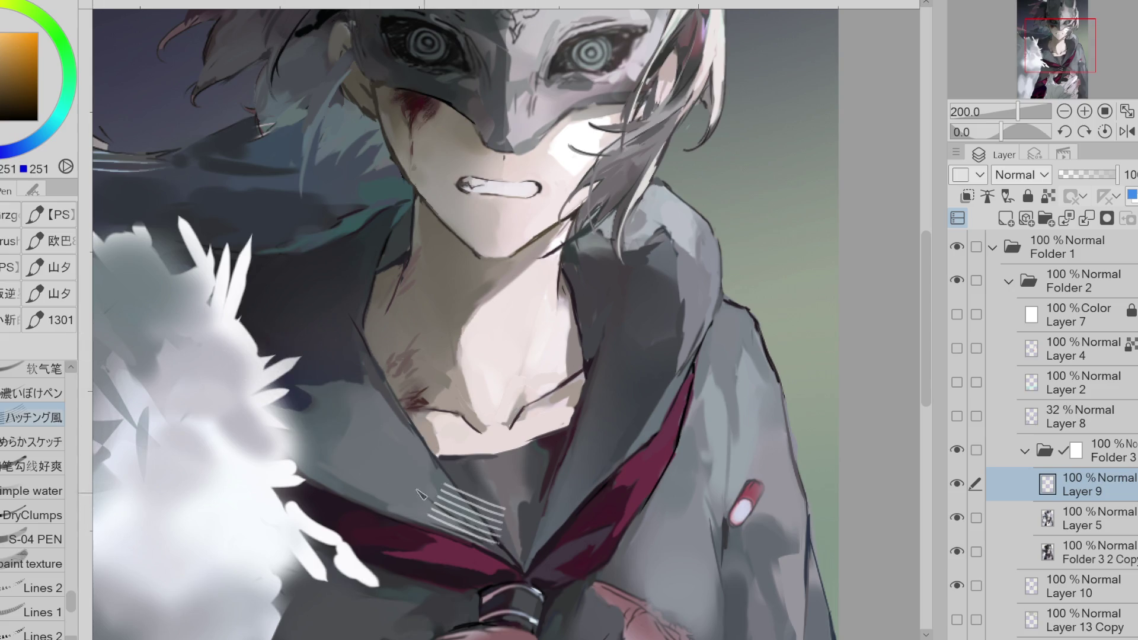
pyautogui.moveTo(219, 385); pyautogui.dragTo(435, 513)
pyautogui.hotkey('ctrl', 'z')
pyautogui.moveTo(243, 331); pyautogui.dragTo(501, 510)
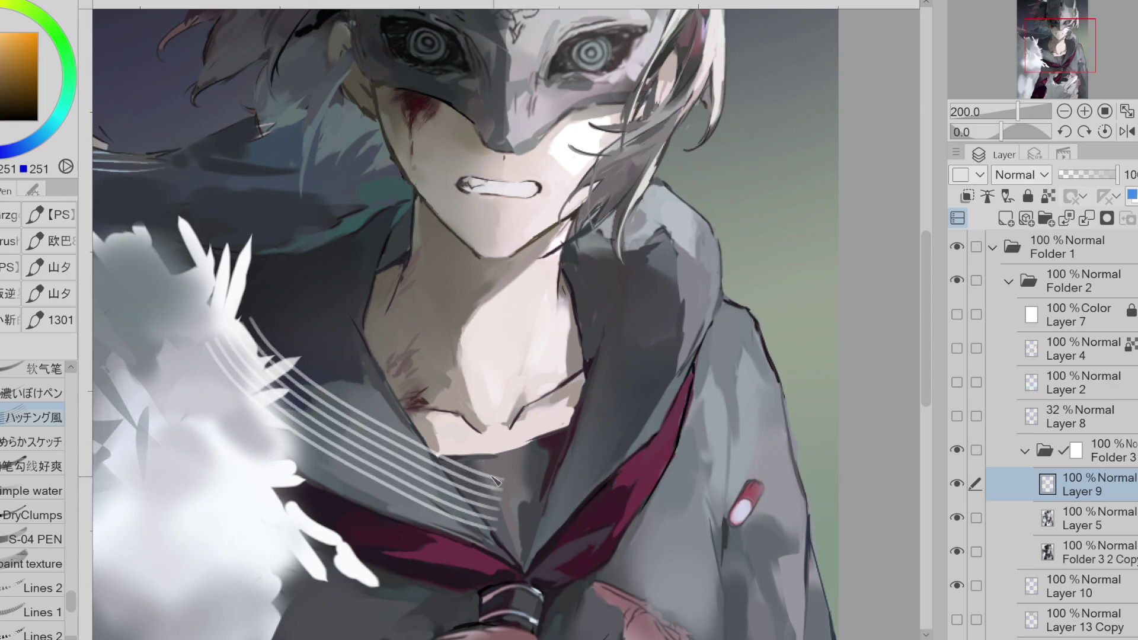
pyautogui.hotkey('ctrl', 'z')
pyautogui.moveTo(225, 385)
pyautogui.mouseDown()
pyautogui.moveTo(415, 480)
pyautogui.moveTo(492, 536)
pyautogui.mouseUp()
pyautogui.hotkey('ctrl', 'z')
pyautogui.moveTo(240, 370); pyautogui.dragTo(519, 560)
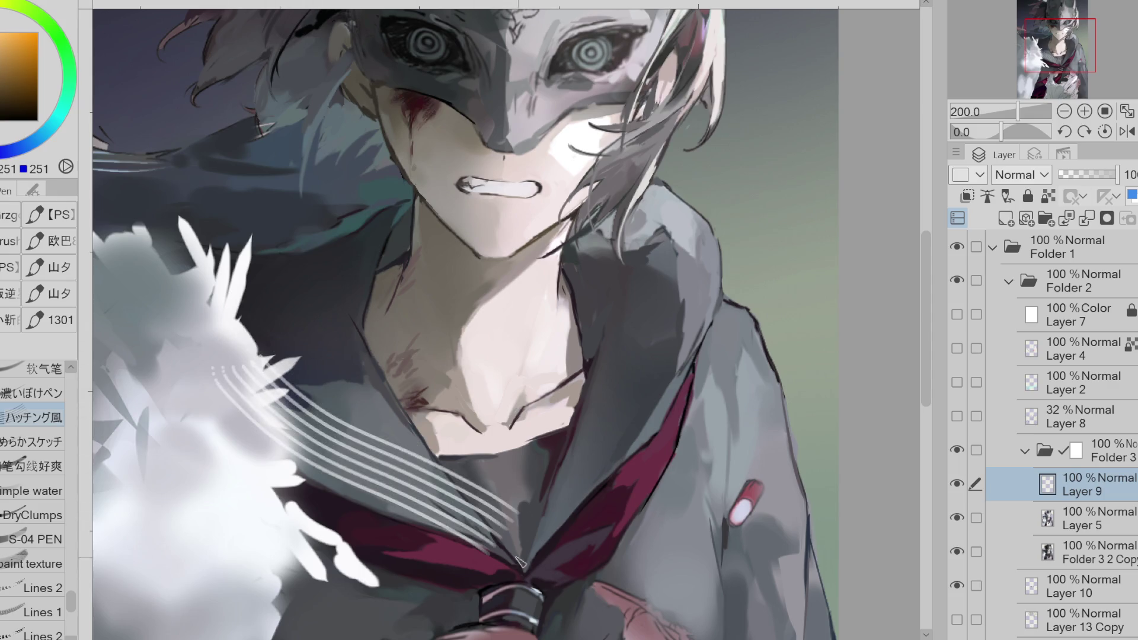
pyautogui.hotkey('ctrl', 'z')
pyautogui.moveTo(231, 385); pyautogui.dragTo(546, 551)
pyautogui.hotkey('ctrl', 'z')
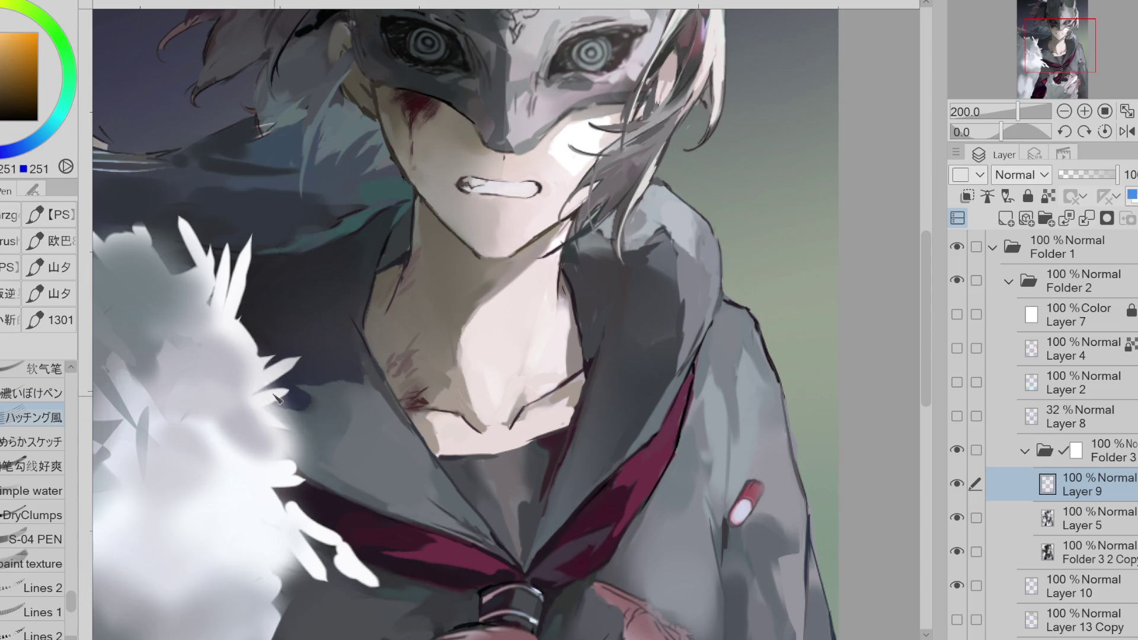
pyautogui.moveTo(224, 355); pyautogui.dragTo(368, 489)
pyautogui.hotkey('ctrl', 'z')
pyautogui.moveTo(279, 369)
pyautogui.mouseDown()
pyautogui.moveTo(403, 481)
pyautogui.moveTo(548, 541)
pyautogui.mouseUp()
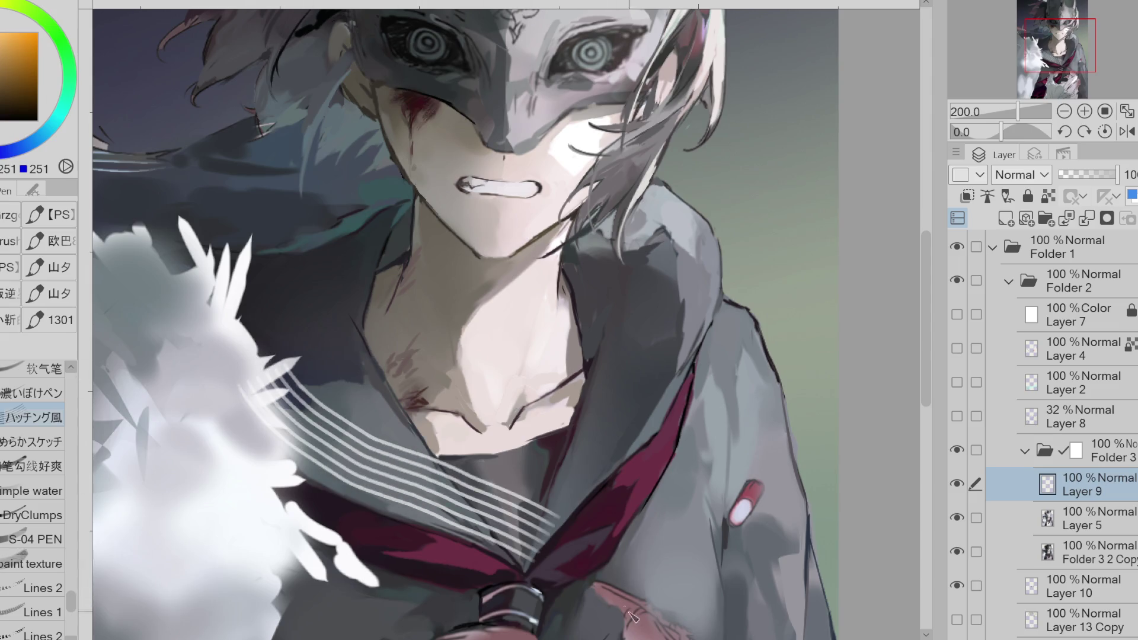
pyautogui.hotkey('ctrl', 'z')
pyautogui.moveTo(228, 374)
pyautogui.mouseDown()
pyautogui.moveTo(358, 471)
pyautogui.moveTo(463, 510)
pyautogui.mouseUp()
pyautogui.hotkey('ctrl', 'z')
pyautogui.moveTo(237, 397); pyautogui.dragTo(546, 557)
pyautogui.hotkey('ctrl', 'z')
pyautogui.moveTo(271, 428); pyautogui.dragTo(587, 577)
# - Erase the stripe ends and stray stripe parts along the collar
pyautogui.press('e')
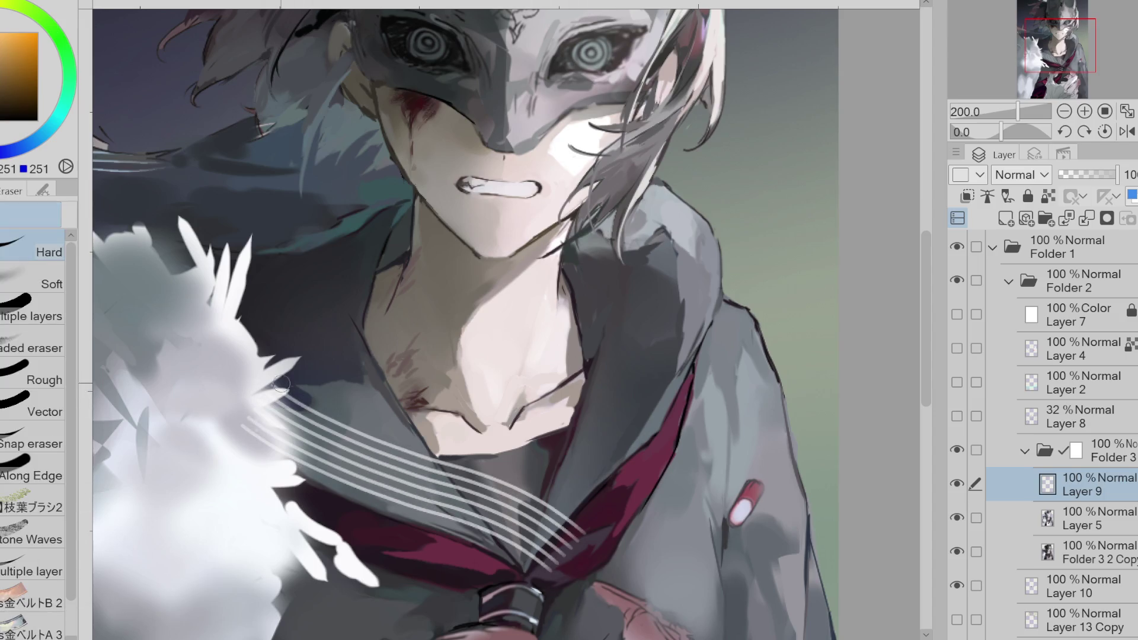
pyautogui.moveTo(388, 441)
pyautogui.mouseDown()
pyautogui.moveTo(480, 475)
pyautogui.moveTo(302, 394)
pyautogui.moveTo(308, 424)
pyautogui.moveTo(510, 492)
pyautogui.moveTo(468, 471)
pyautogui.moveTo(557, 525)
pyautogui.moveTo(581, 557)
pyautogui.moveTo(492, 492)
pyautogui.moveTo(492, 528)
pyautogui.moveTo(562, 566)
pyautogui.moveTo(478, 449)
pyautogui.moveTo(509, 512)
pyautogui.mouseUp()
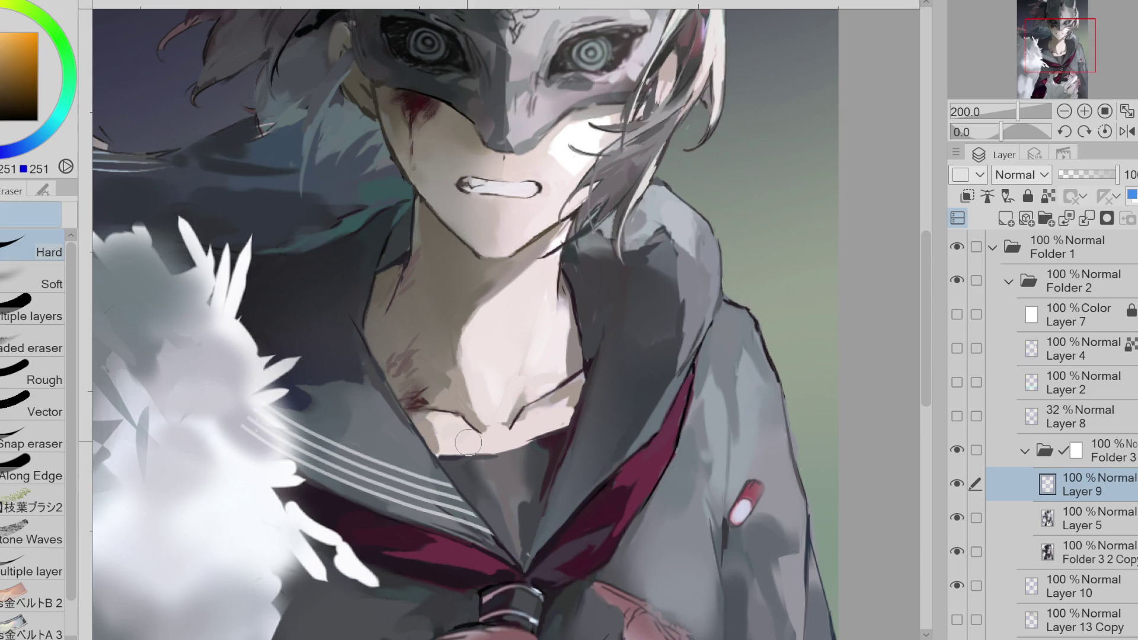
pyautogui.press('j')
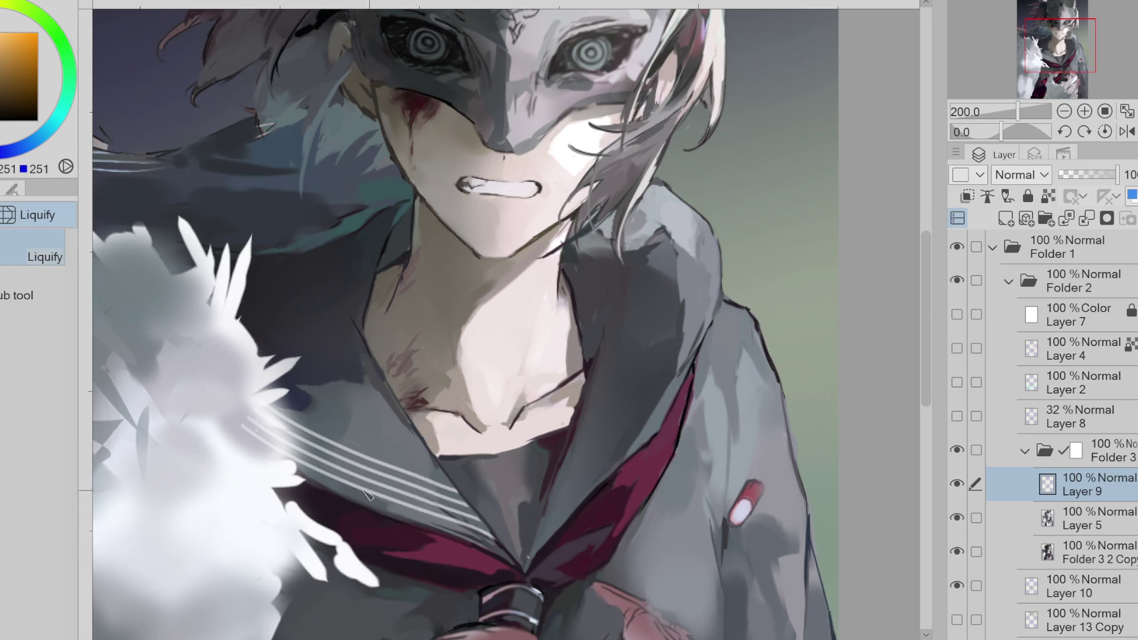
pyautogui.press('e')
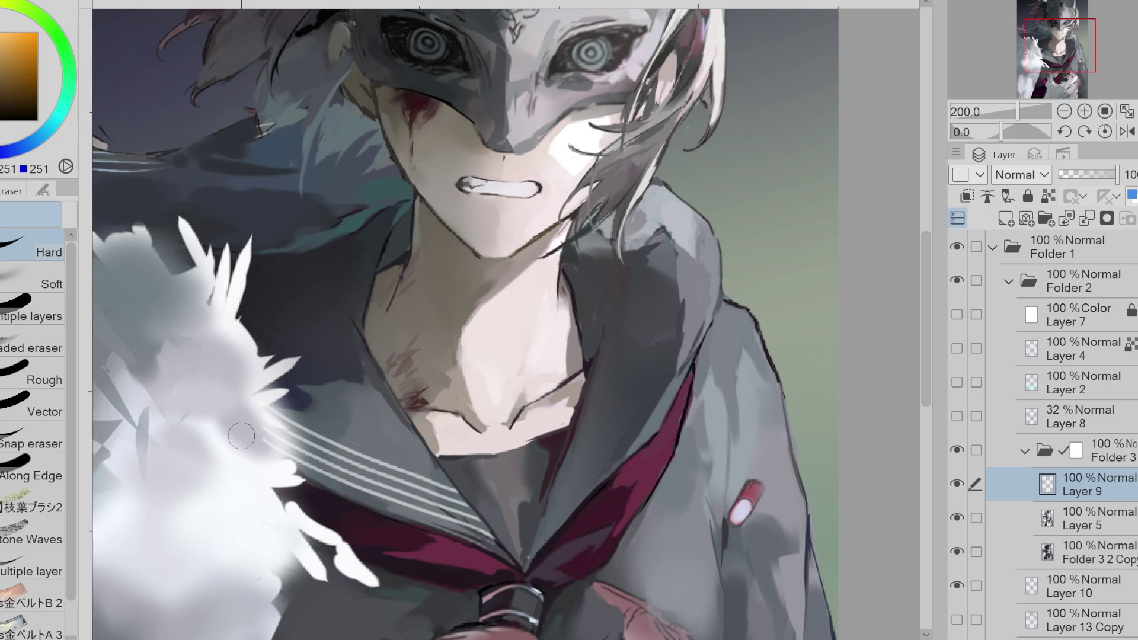
pyautogui.moveTo(242, 437)
pyautogui.mouseDown()
pyautogui.moveTo(254, 398)
pyautogui.moveTo(520, 531)
pyautogui.mouseUp()
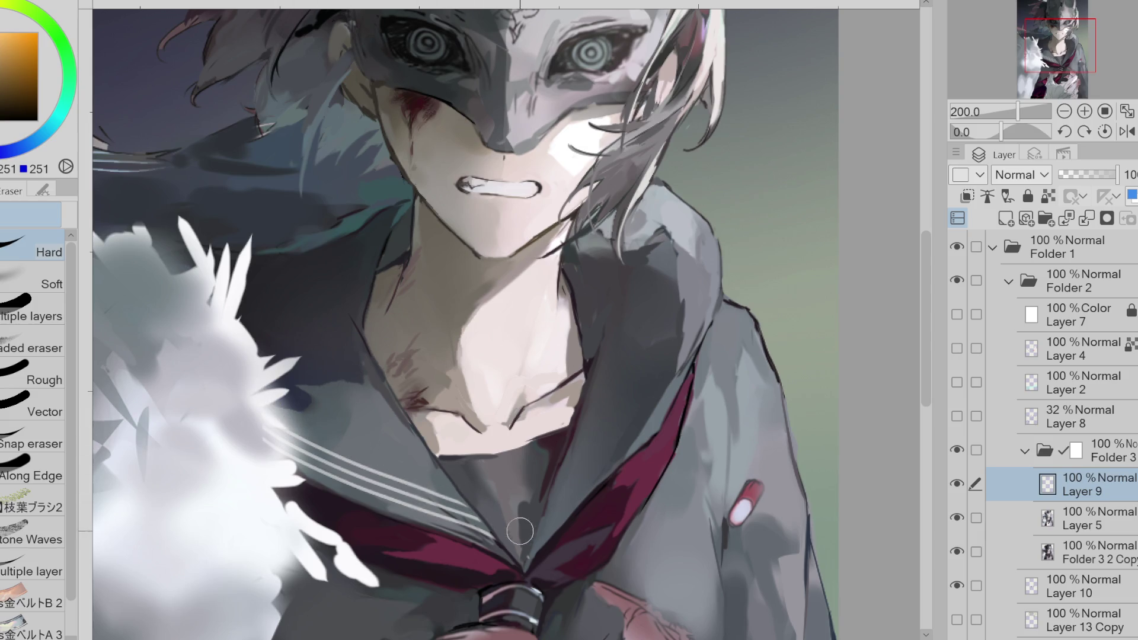
# - Add a new raster layer, Layer 11, above Layer 9
pyautogui.press('p')
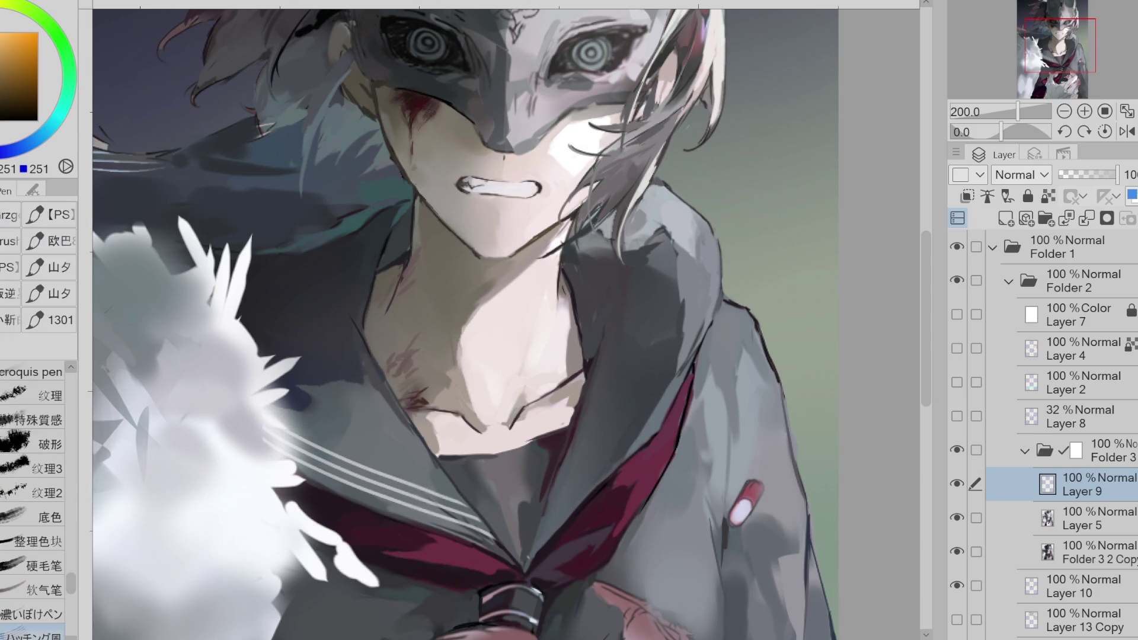
pyautogui.press('j')
pyautogui.press('p')
pyautogui.click(1006, 218)
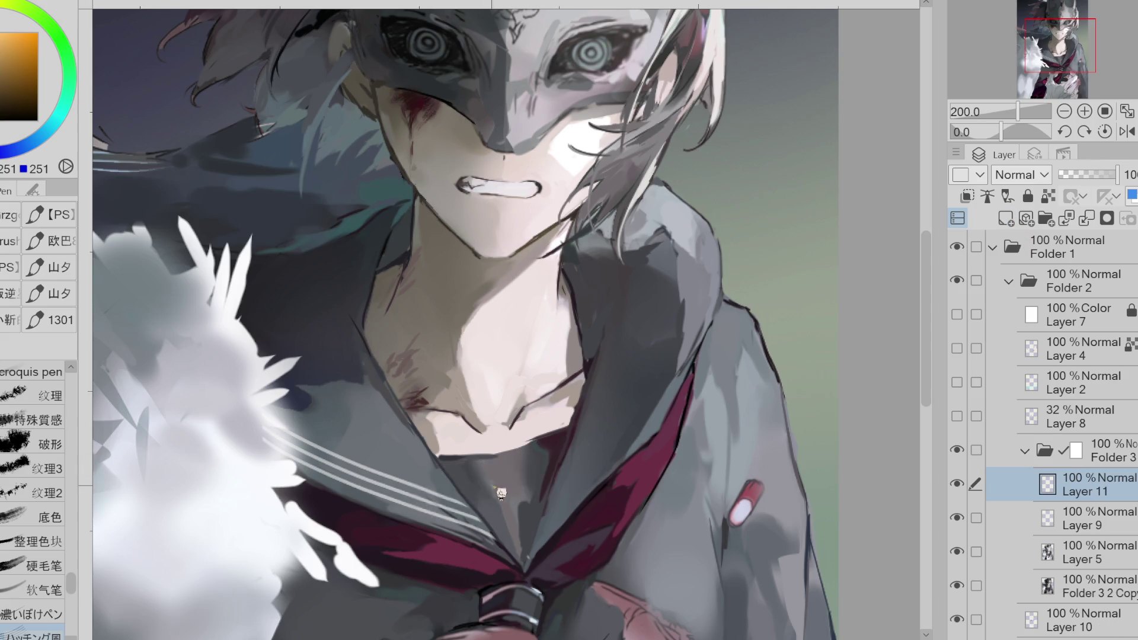
# - Paint the white stripes along the collar's front edge, redrawing until they sit right
pyautogui.moveTo(442, 477); pyautogui.dragTo(501, 468)
pyautogui.moveTo(436, 488); pyautogui.dragTo(510, 477)
pyautogui.moveTo(429, 501); pyautogui.dragTo(514, 486)
pyautogui.moveTo(424, 513); pyautogui.dragTo(517, 497)
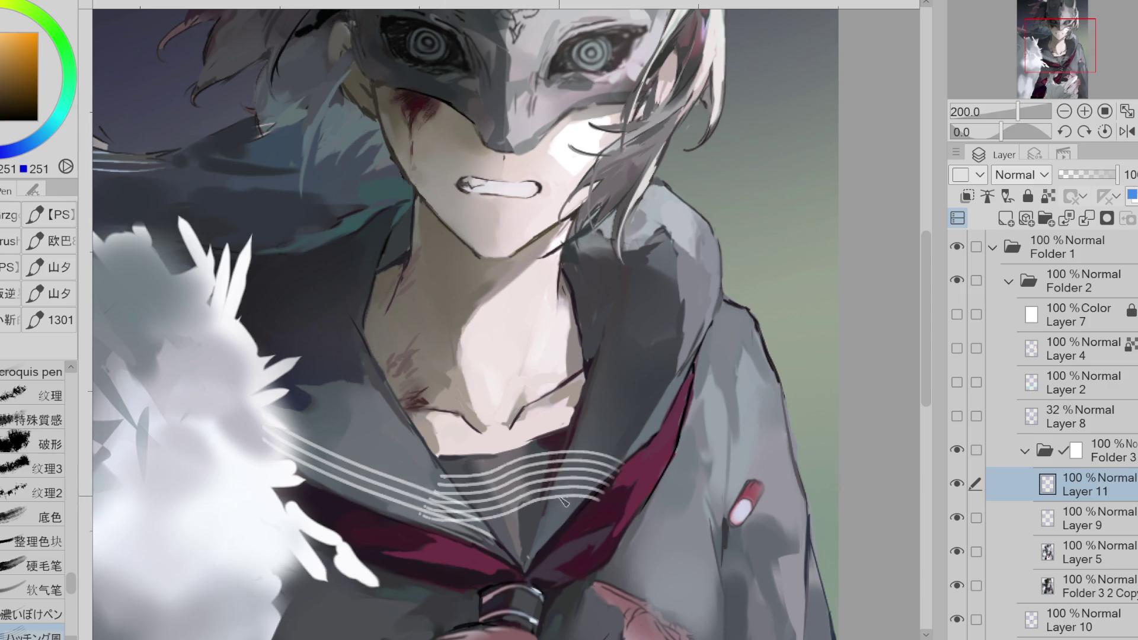
pyautogui.hotkey('ctrl', 'z')
pyautogui.moveTo(418, 501); pyautogui.dragTo(483, 502)
pyautogui.hotkey('ctrl', 'z')
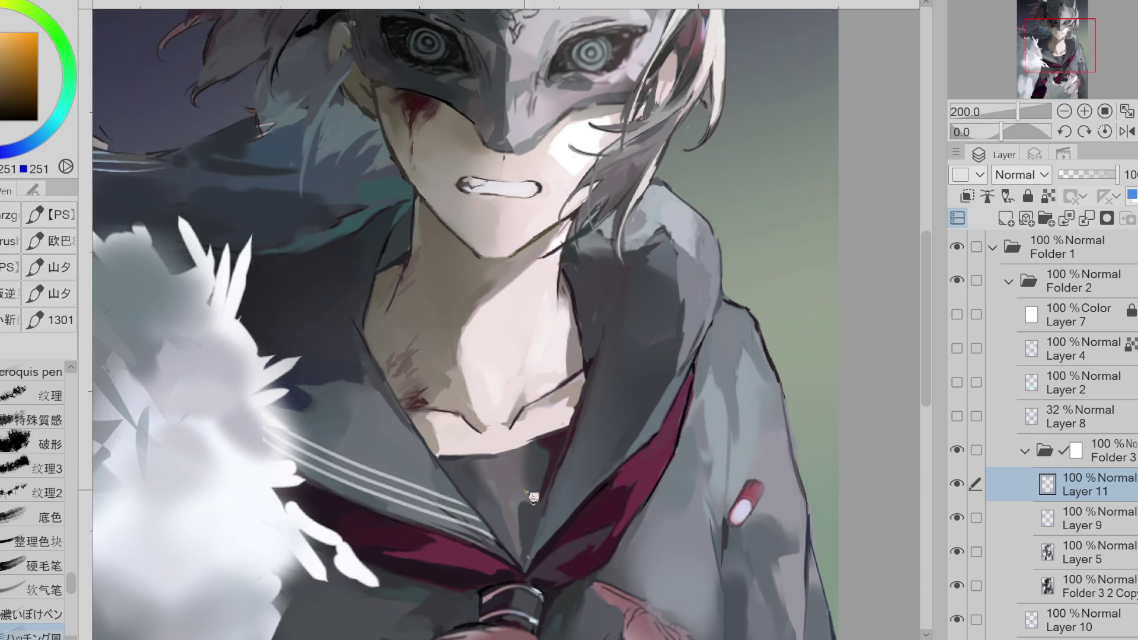
pyautogui.moveTo(409, 498); pyautogui.dragTo(628, 480)
pyautogui.hotkey('ctrl', 'z')
pyautogui.moveTo(415, 489)
pyautogui.mouseDown()
pyautogui.moveTo(542, 495)
pyautogui.moveTo(631, 468)
pyautogui.moveTo(599, 469)
pyautogui.moveTo(555, 500)
pyautogui.moveTo(462, 511)
pyautogui.moveTo(576, 479)
pyautogui.moveTo(507, 507)
pyautogui.moveTo(551, 511)
pyautogui.moveTo(409, 486)
pyautogui.moveTo(446, 487)
pyautogui.moveTo(434, 485)
pyautogui.mouseUp()
# - Trim the stripe ends, undo an accidental merge so Layer 11 stays separate, and zoom out
pyautogui.press('e')
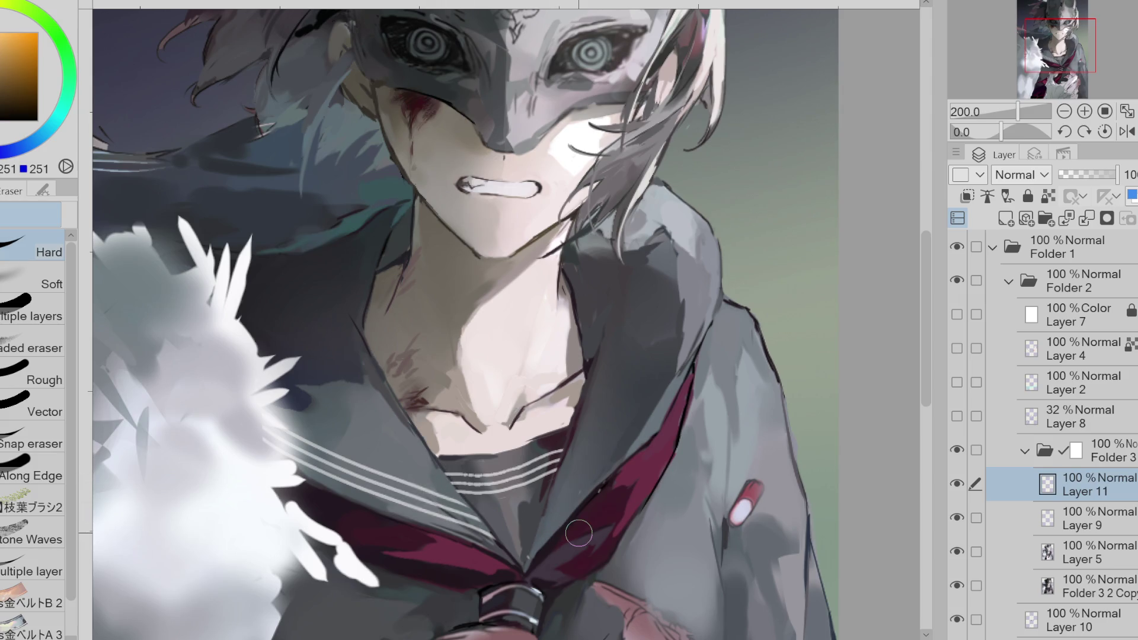
pyautogui.hotkey('ctrl', 'e')
pyautogui.hotkey('ctrl', 'z')
pyautogui.scroll(1, 533, 482)
# - Paint curved white stripes up the right collar from chest to shoulder, retrying several strokes
pyautogui.scroll(-2, 271, 517)
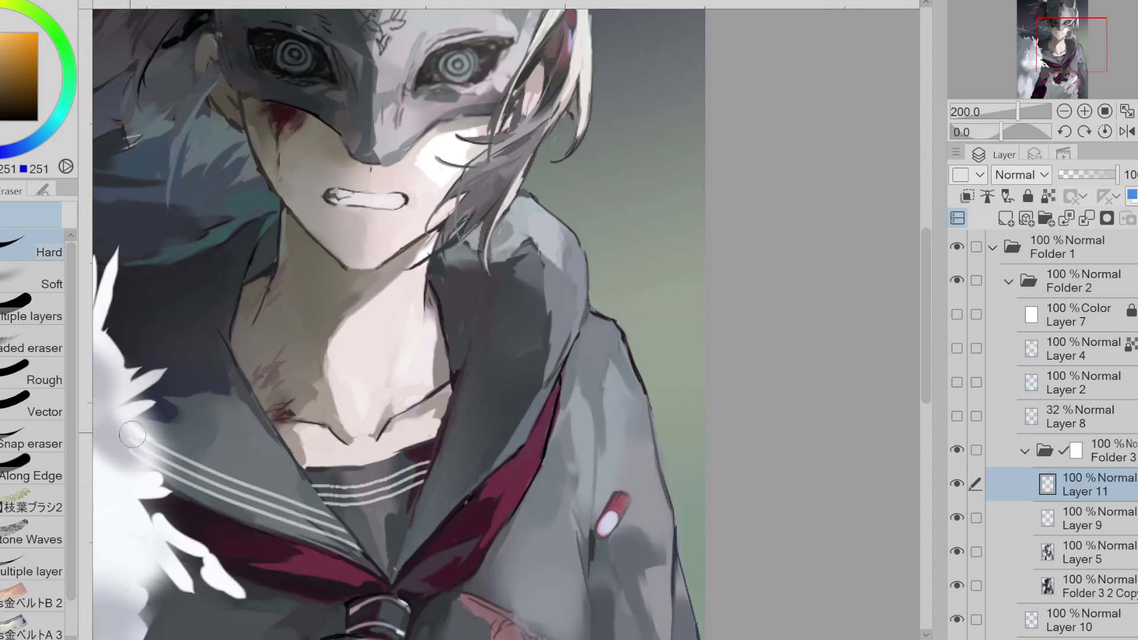
pyautogui.press('j')
pyautogui.press('g')
pyautogui.press('p')
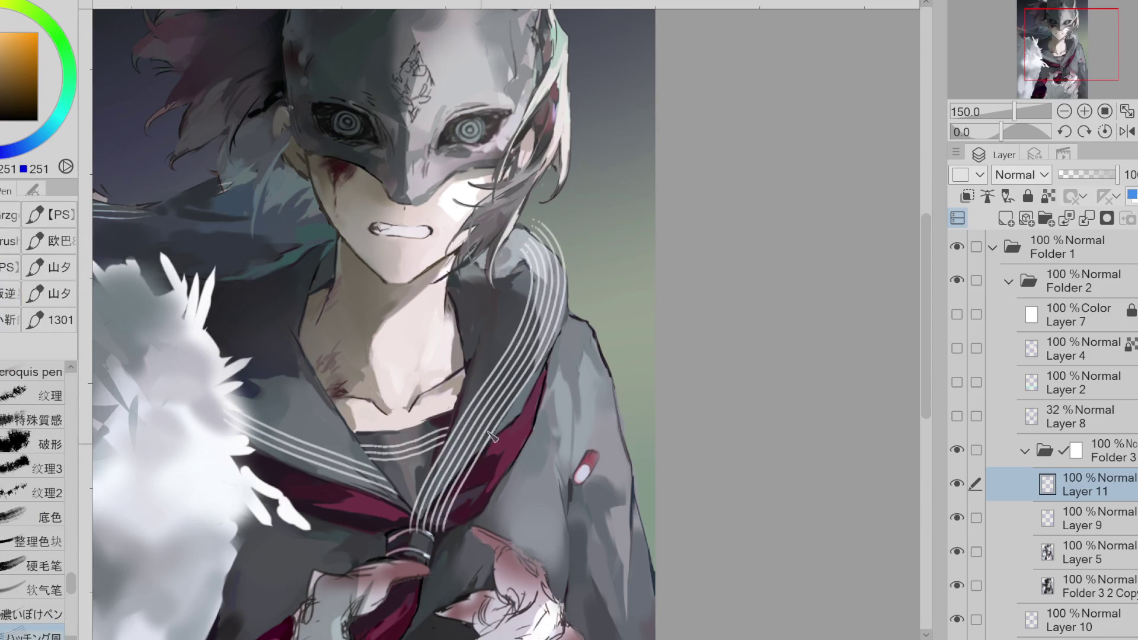
pyautogui.moveTo(554, 204); pyautogui.dragTo(539, 323)
pyautogui.hotkey('ctrl', 'z')
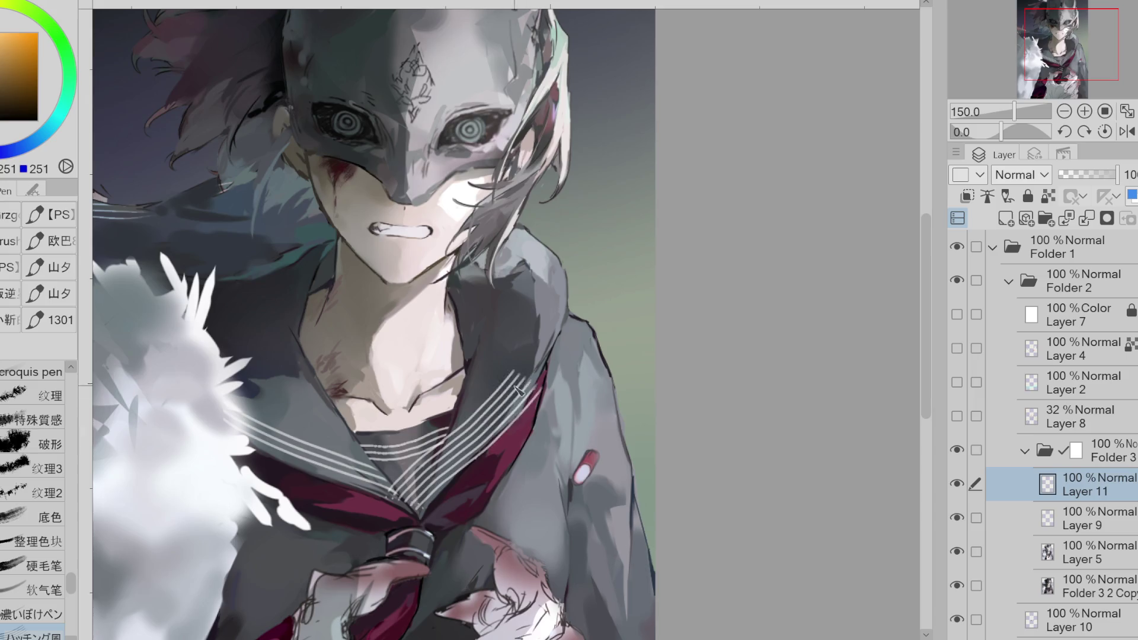
pyautogui.moveTo(436, 468)
pyautogui.mouseDown()
pyautogui.moveTo(424, 473)
pyautogui.moveTo(528, 355)
pyautogui.moveTo(554, 189)
pyautogui.mouseUp()
pyautogui.hotkey('ctrl', 'z')
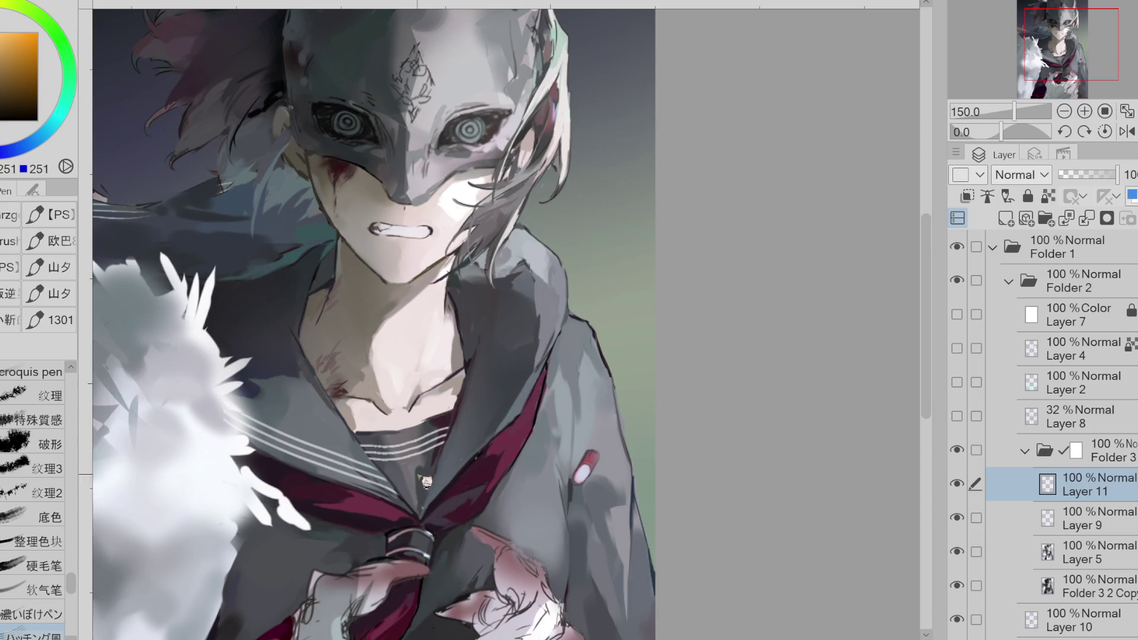
pyautogui.moveTo(396, 493)
pyautogui.mouseDown()
pyautogui.moveTo(483, 411)
pyautogui.moveTo(537, 204)
pyautogui.mouseUp()
pyautogui.hotkey('ctrl', 'z')
pyautogui.moveTo(396, 493)
pyautogui.mouseDown()
pyautogui.moveTo(525, 303)
pyautogui.moveTo(501, 178)
pyautogui.moveTo(430, 480)
pyautogui.moveTo(551, 267)
pyautogui.moveTo(462, 175)
pyautogui.mouseUp()
pyautogui.hotkey('ctrl', 'z')
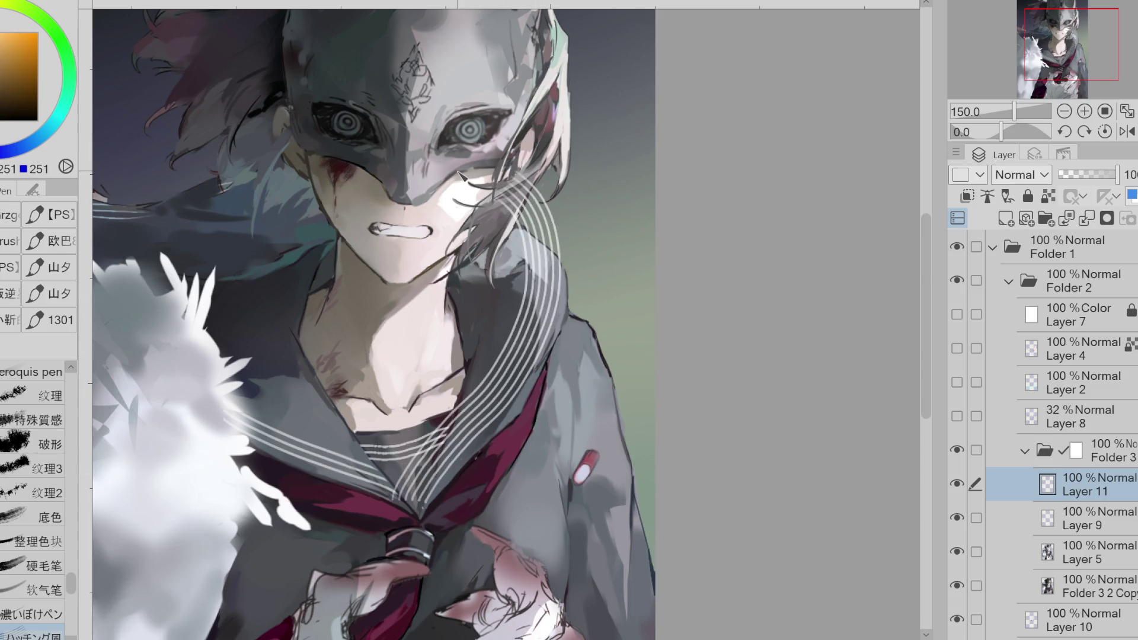
# - Erase the stripes crossing the hair and the dark shading beside the collar stripes
pyautogui.press('e')
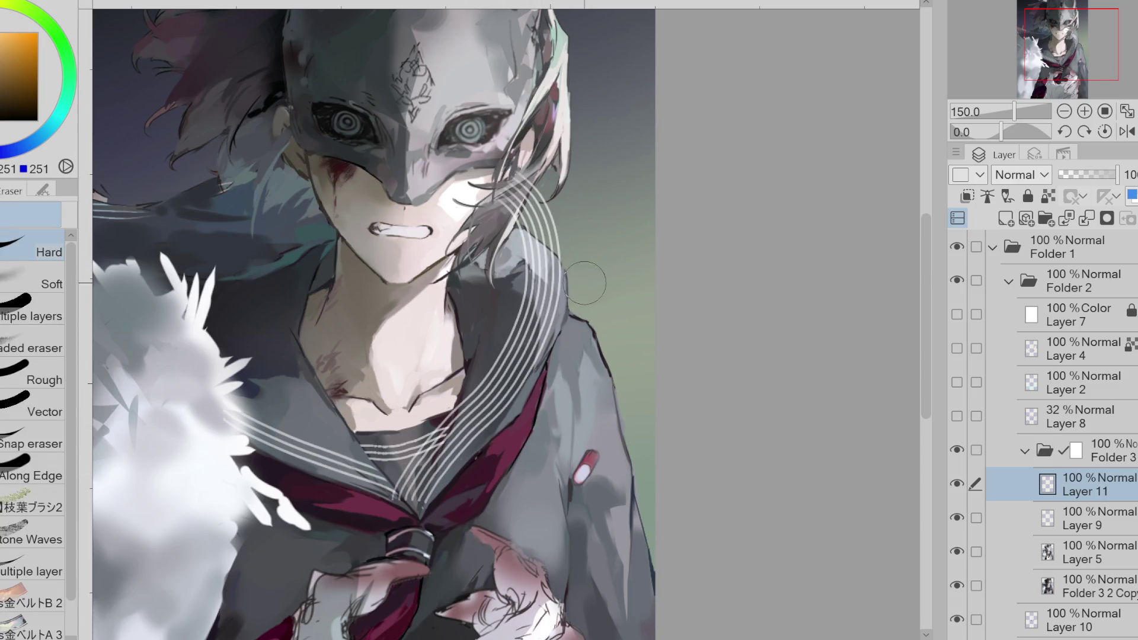
pyautogui.moveTo(477, 249)
pyautogui.mouseDown()
pyautogui.moveTo(502, 231)
pyautogui.moveTo(522, 178)
pyautogui.moveTo(563, 237)
pyautogui.moveTo(516, 337)
pyautogui.moveTo(394, 507)
pyautogui.moveTo(432, 470)
pyautogui.moveTo(474, 384)
pyautogui.moveTo(485, 385)
pyautogui.moveTo(521, 327)
pyautogui.moveTo(474, 409)
pyautogui.moveTo(508, 364)
pyautogui.mouseUp()
pyautogui.press('j')
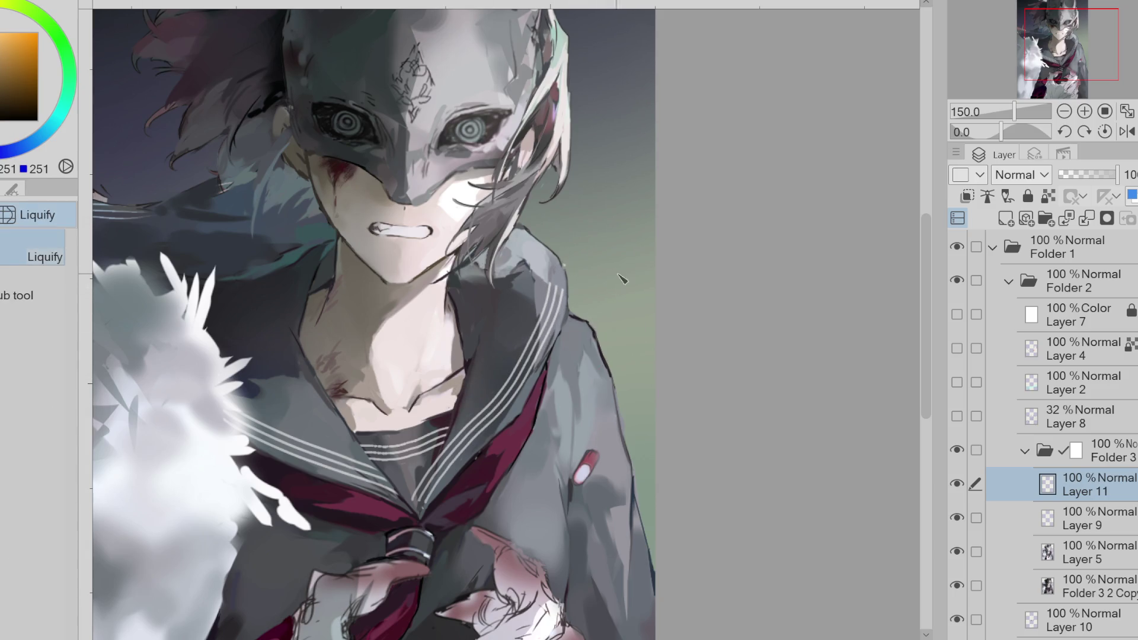
pyautogui.press('e')
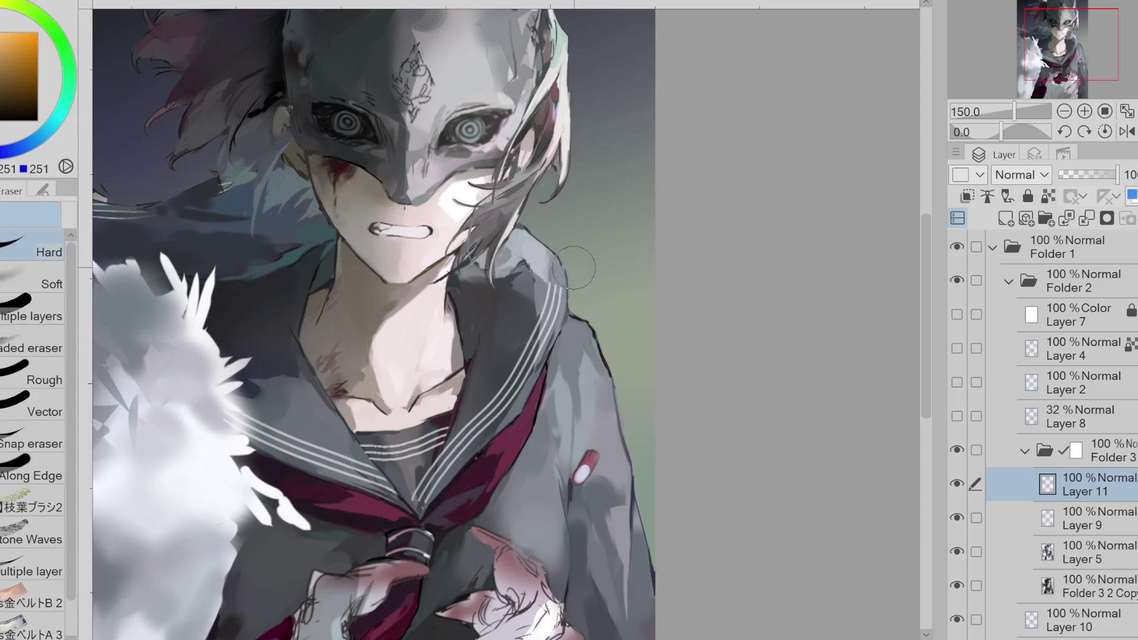
pyautogui.moveTo(425, 463)
pyautogui.mouseDown()
pyautogui.moveTo(415, 510)
pyautogui.moveTo(463, 458)
pyautogui.mouseUp()
# - Select Layer 9 to work on, toggling between the pen and the eraser
pyautogui.click(1100, 524)
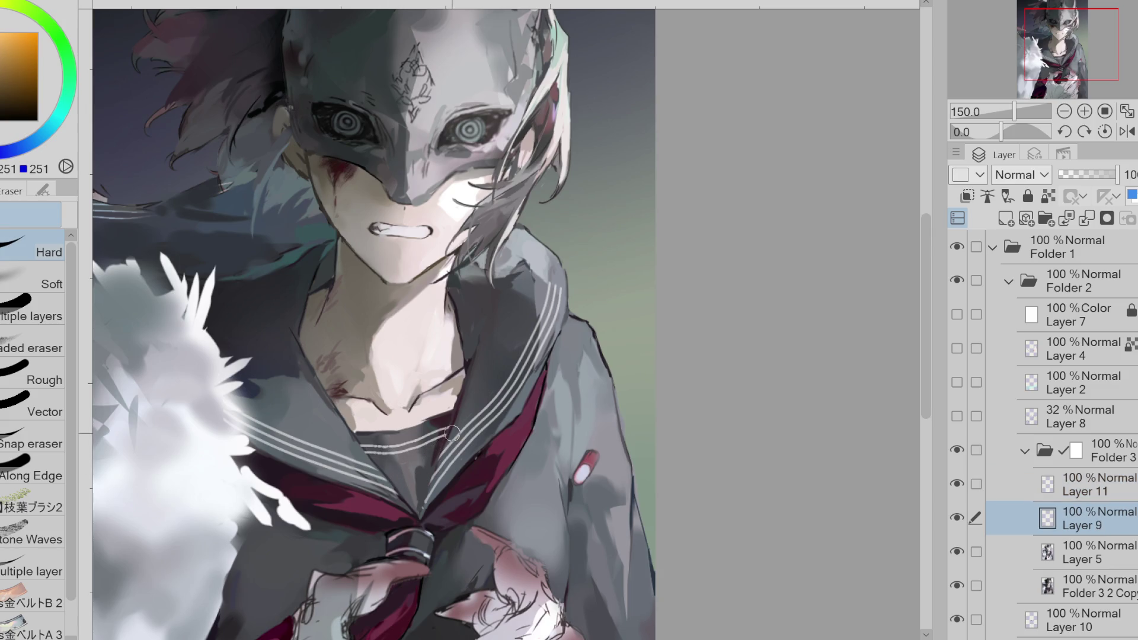
pyautogui.press('p')
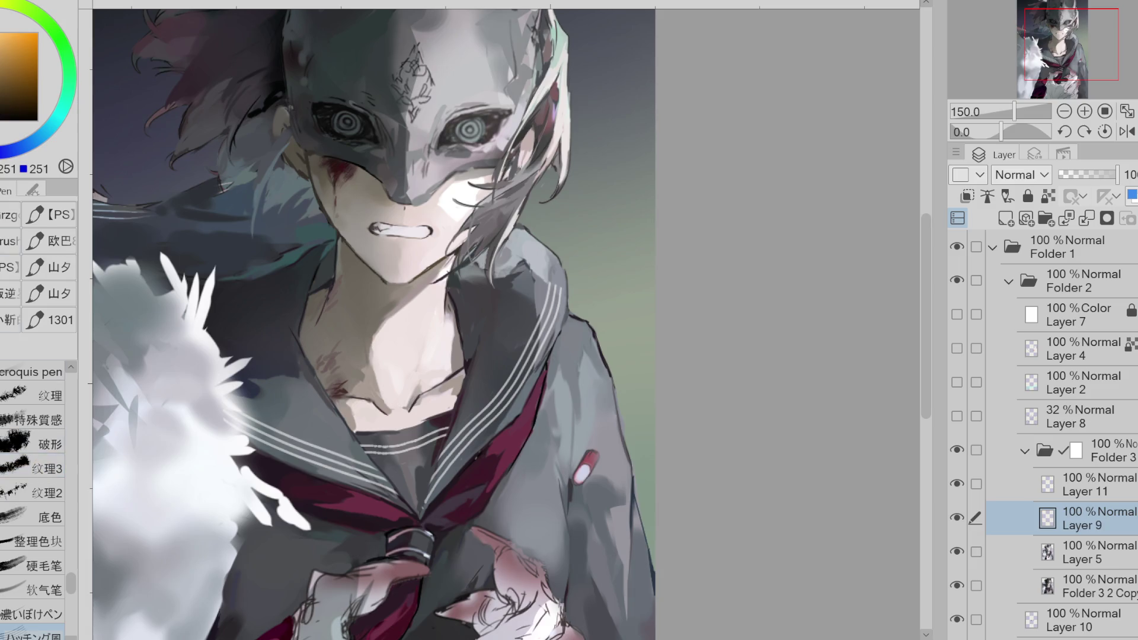
pyautogui.scroll(10, 33, 415)
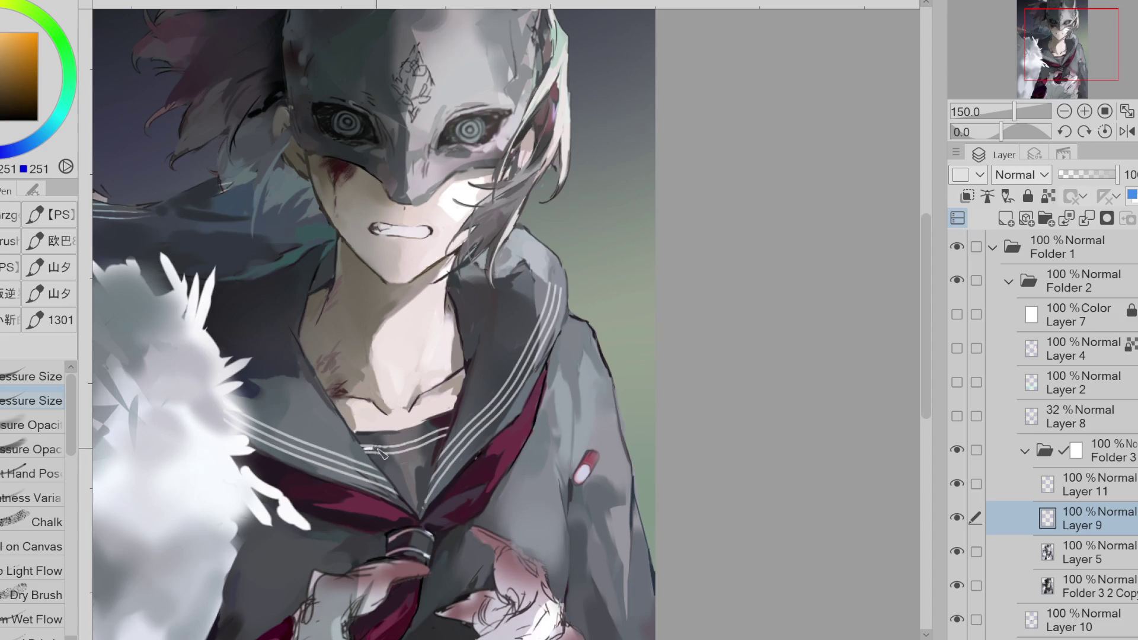
pyautogui.press('e')
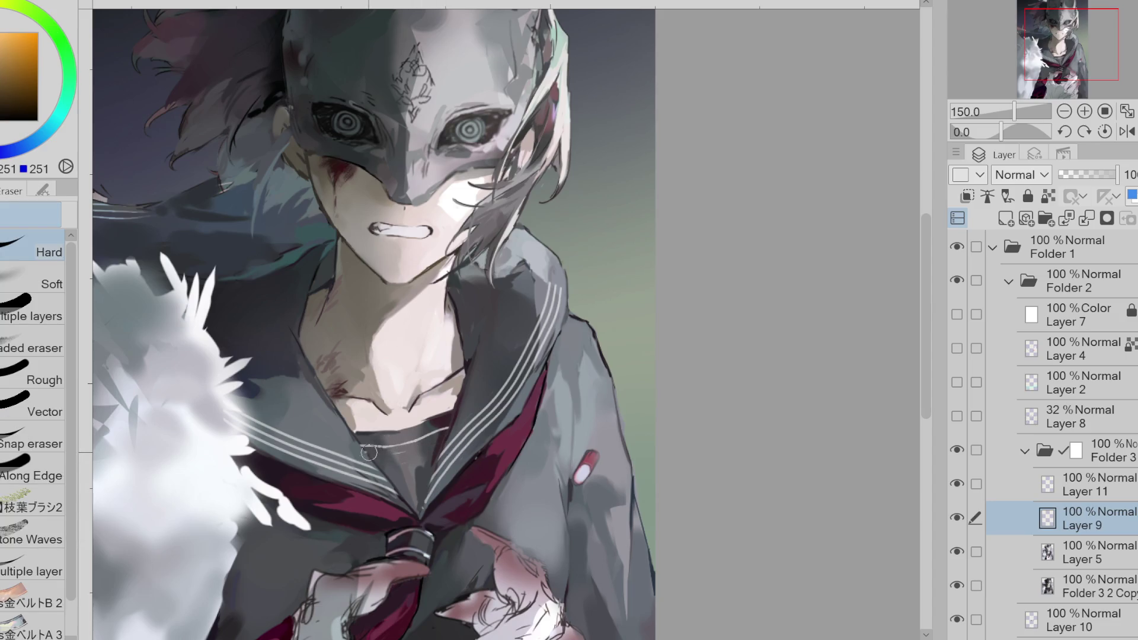
pyautogui.press('p')
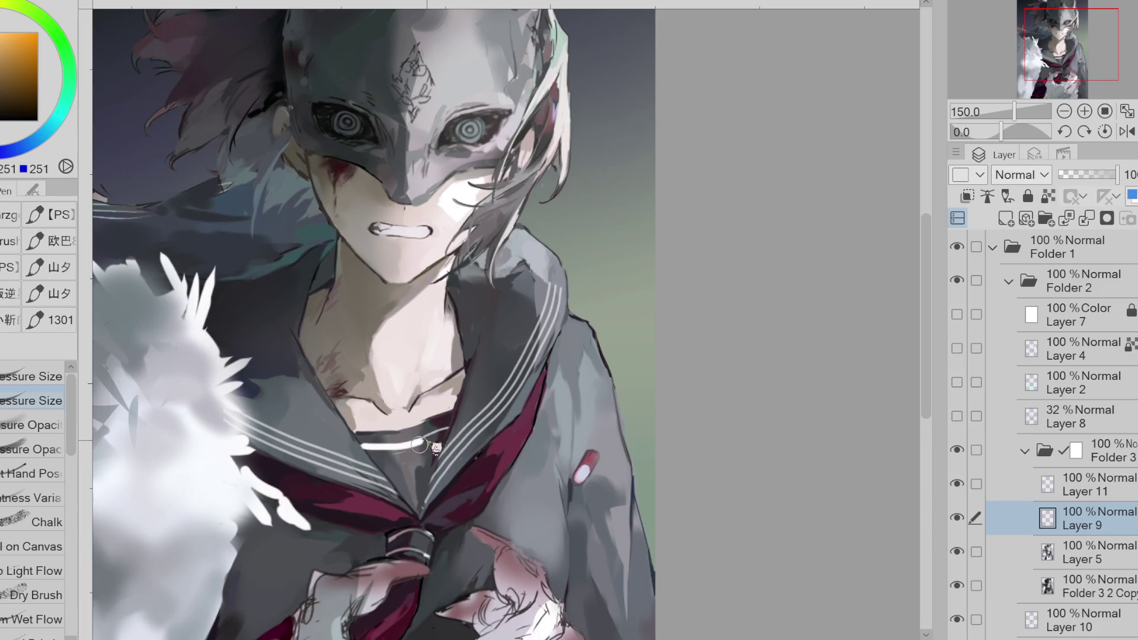
pyautogui.press('e')
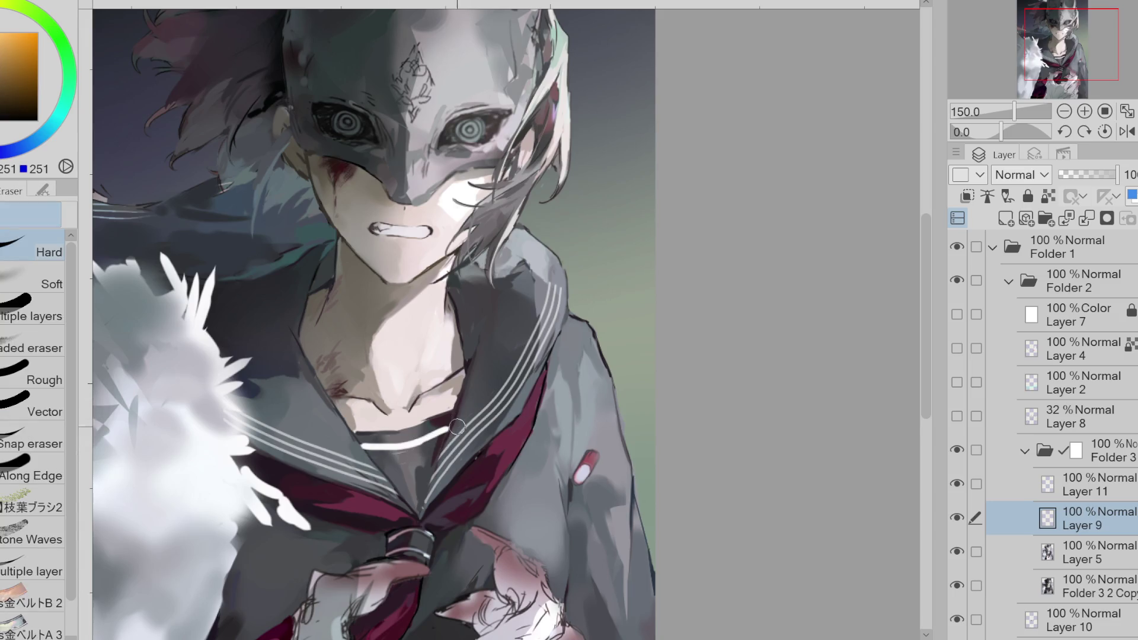
pyautogui.press('p')
pyautogui.press('e')
# - Delete the extra layer, show the collar stripe layer, shrink the eraser, and add a new layer
pyautogui.click(1096, 483)
pyautogui.click(1088, 218)
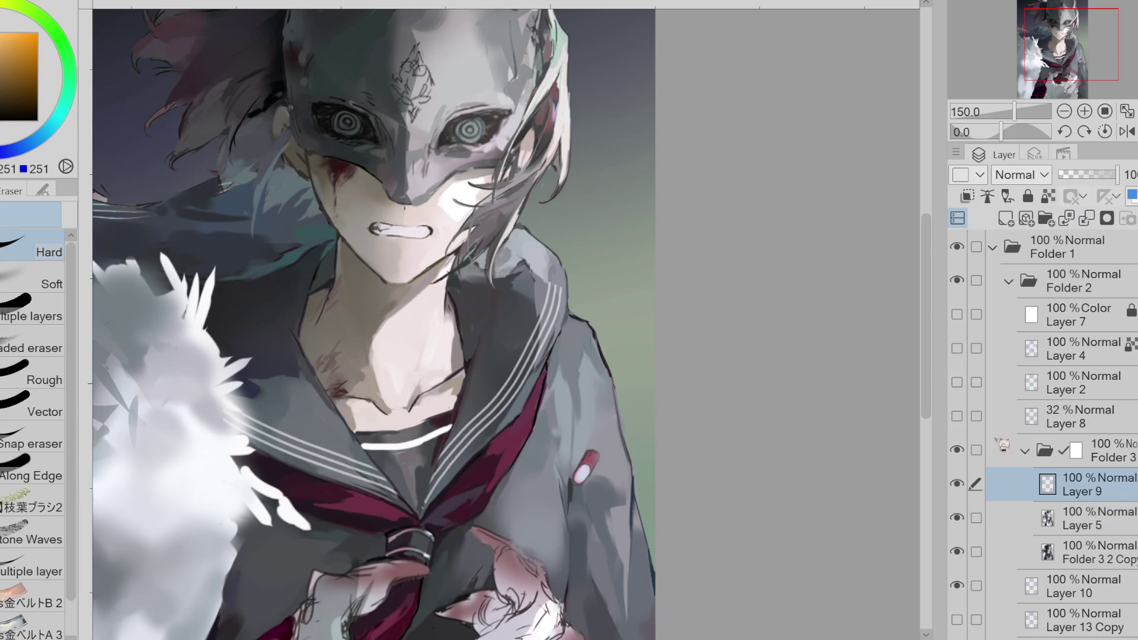
pyautogui.click(956, 484)
pyautogui.press('[')
pyautogui.press('[')
pyautogui.press('[')
pyautogui.click(1006, 219)
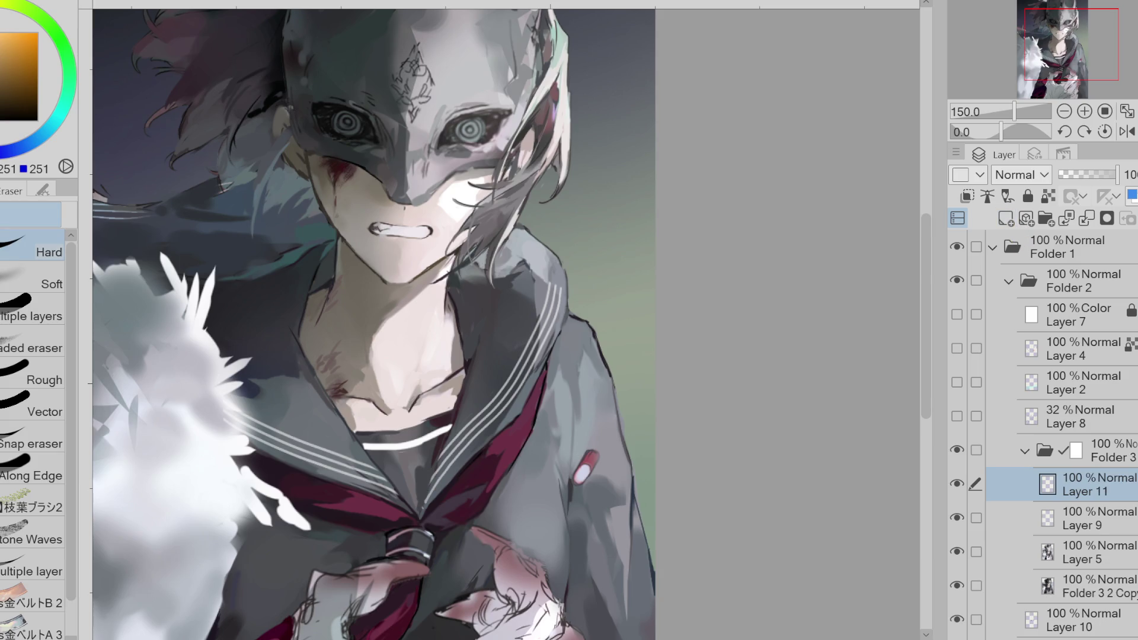
# - Draw white stripes along the right shoulder collar with the pen, retrying several times
pyautogui.press('p')
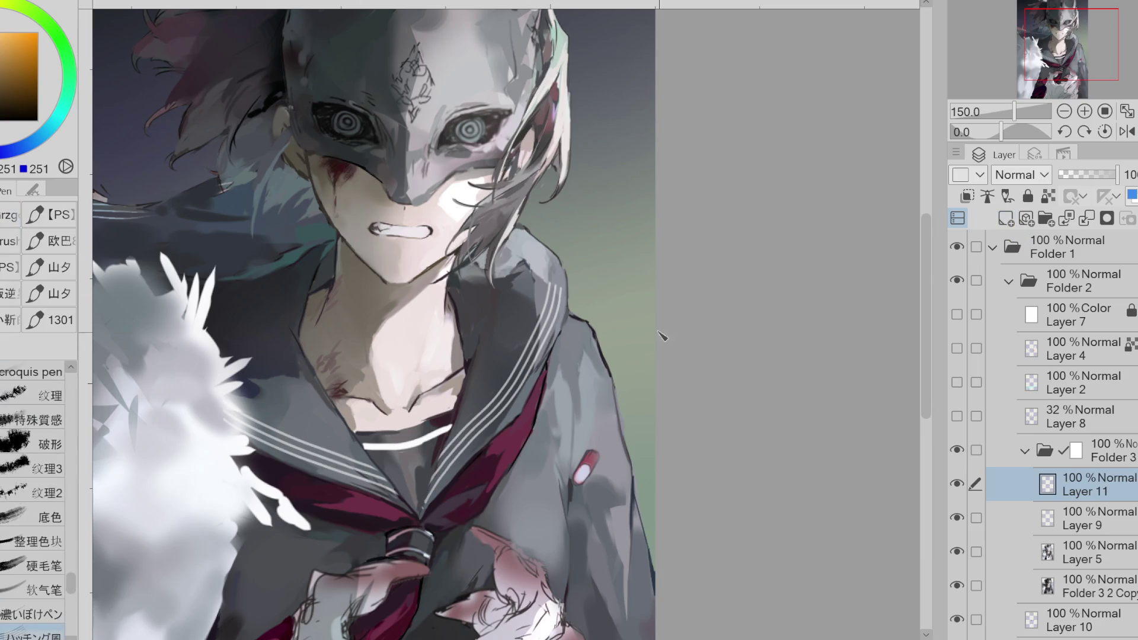
pyautogui.moveTo(560, 270); pyautogui.dragTo(487, 237)
pyautogui.hotkey('ctrl', 'z')
pyautogui.moveTo(566, 289); pyautogui.dragTo(477, 205)
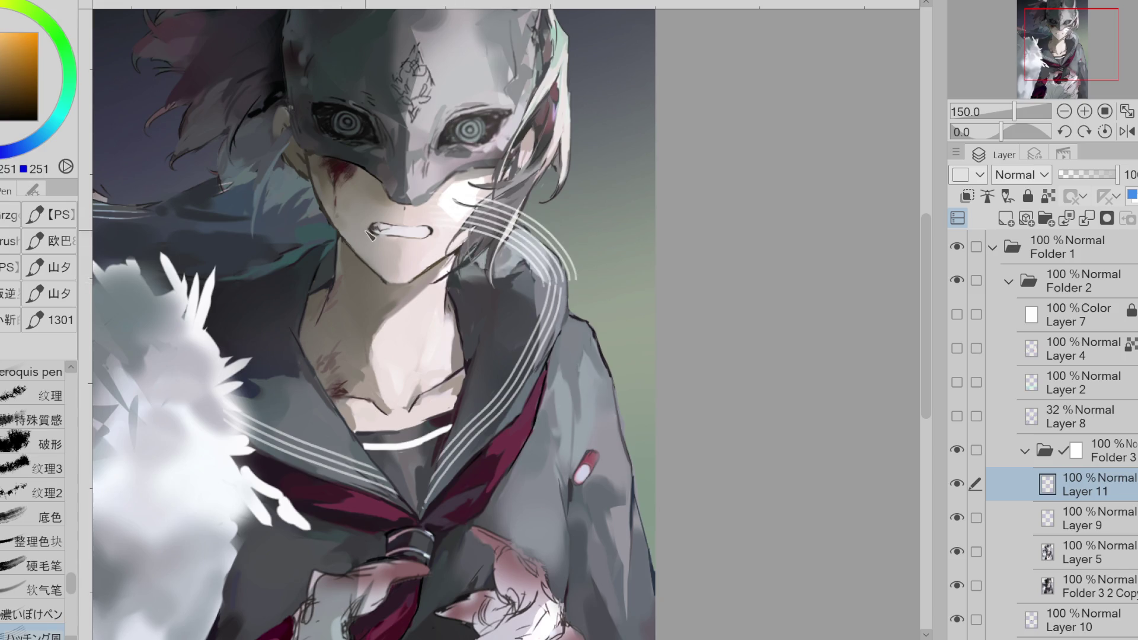
pyautogui.hotkey('ctrl', 'z')
pyautogui.moveTo(569, 286); pyautogui.dragTo(480, 198)
pyautogui.hotkey('ctrl', 'z')
pyautogui.moveTo(567, 291); pyautogui.dragTo(477, 204)
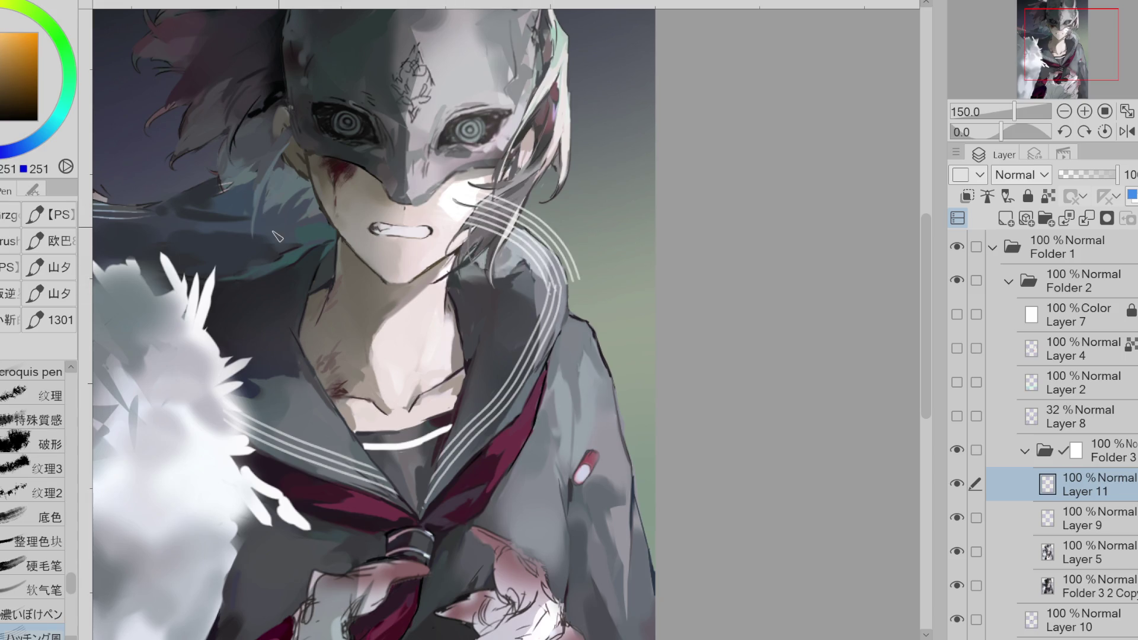
pyautogui.hotkey('ctrl', 'z')
pyautogui.moveTo(569, 288); pyautogui.dragTo(480, 200)
pyautogui.hotkey('ctrl', 'z')
# - Draw curved stripes sweeping from the shoulder up across the cheek
pyautogui.moveTo(571, 288); pyautogui.dragTo(468, 201)
pyautogui.hotkey('ctrl', 'z')
pyautogui.moveTo(569, 287); pyautogui.dragTo(468, 201)
pyautogui.hotkey('ctrl', 'z')
pyautogui.moveTo(567, 282)
pyautogui.mouseDown()
pyautogui.moveTo(522, 226)
pyautogui.moveTo(416, 141)
pyautogui.mouseUp()
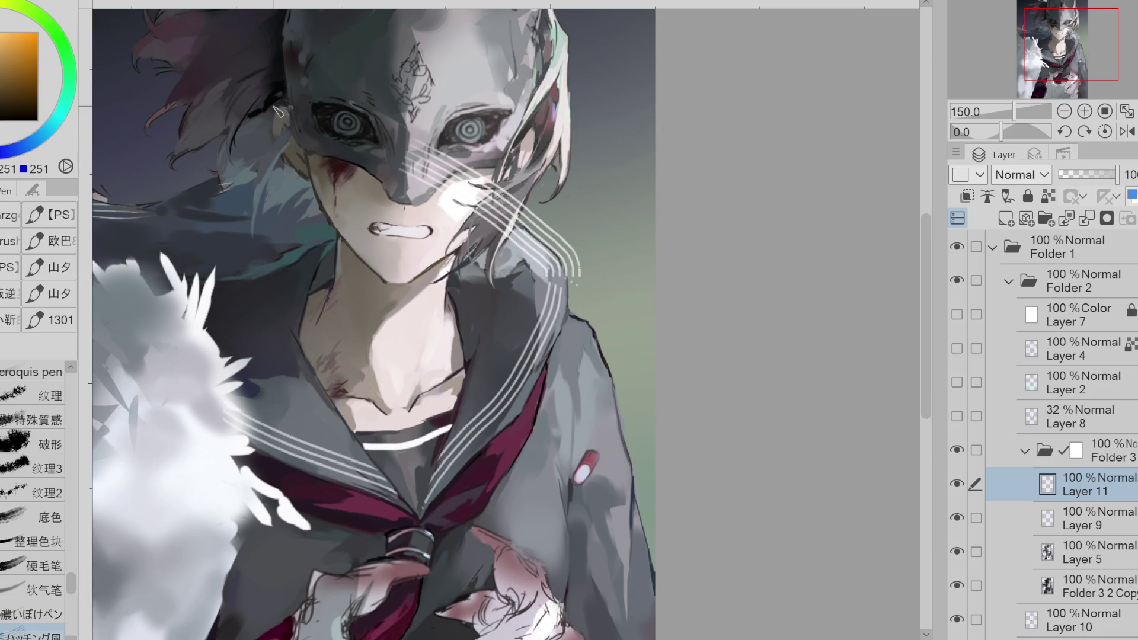
# - Erase the stripes where they cross the hair and check the Liquify settings
pyautogui.press('e')
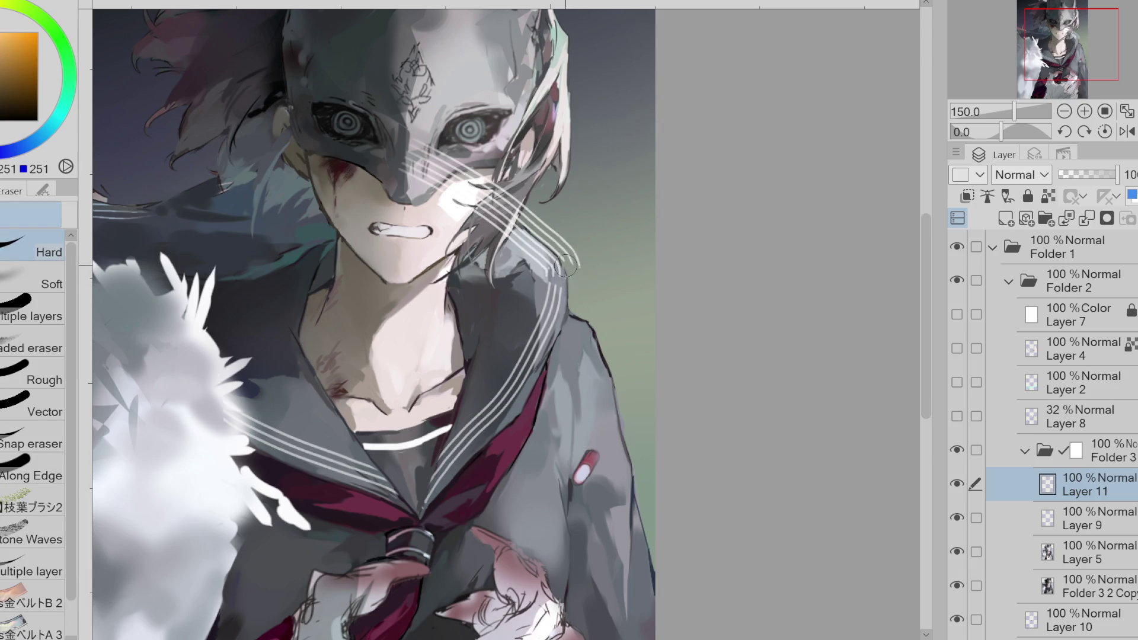
pyautogui.moveTo(541, 230)
pyautogui.mouseDown()
pyautogui.moveTo(415, 148)
pyautogui.moveTo(573, 253)
pyautogui.mouseUp()
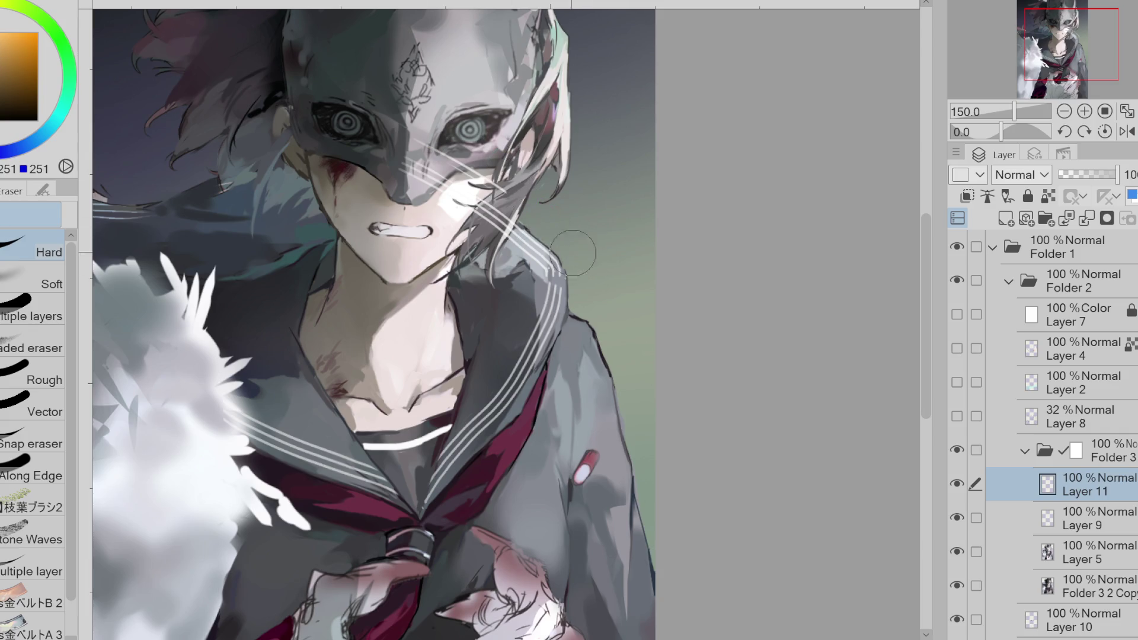
pyautogui.press('j')
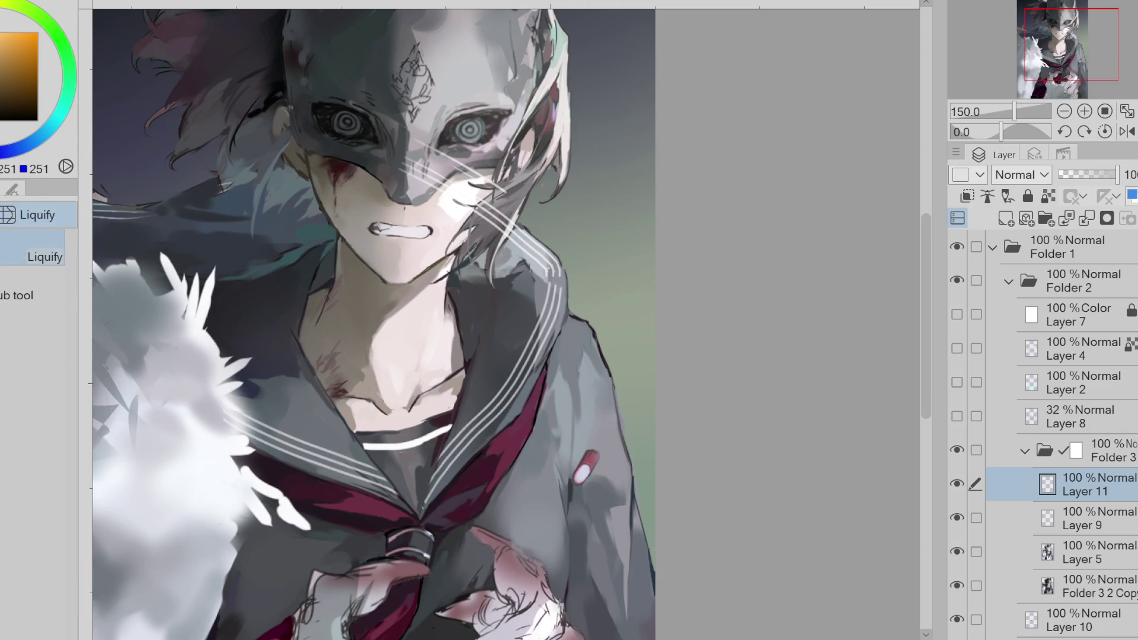
pyautogui.click(21, 195)
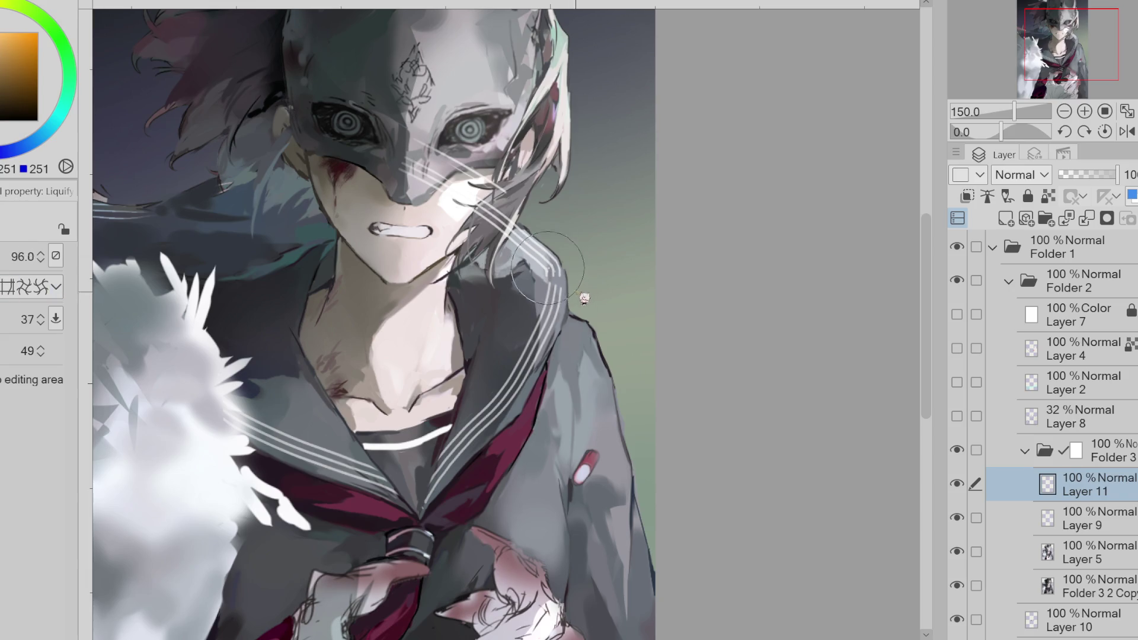
# - Nudge the stripes slightly right with Free Transform, then erase stray lines across the face
pyautogui.hotkey('ctrl', 't')
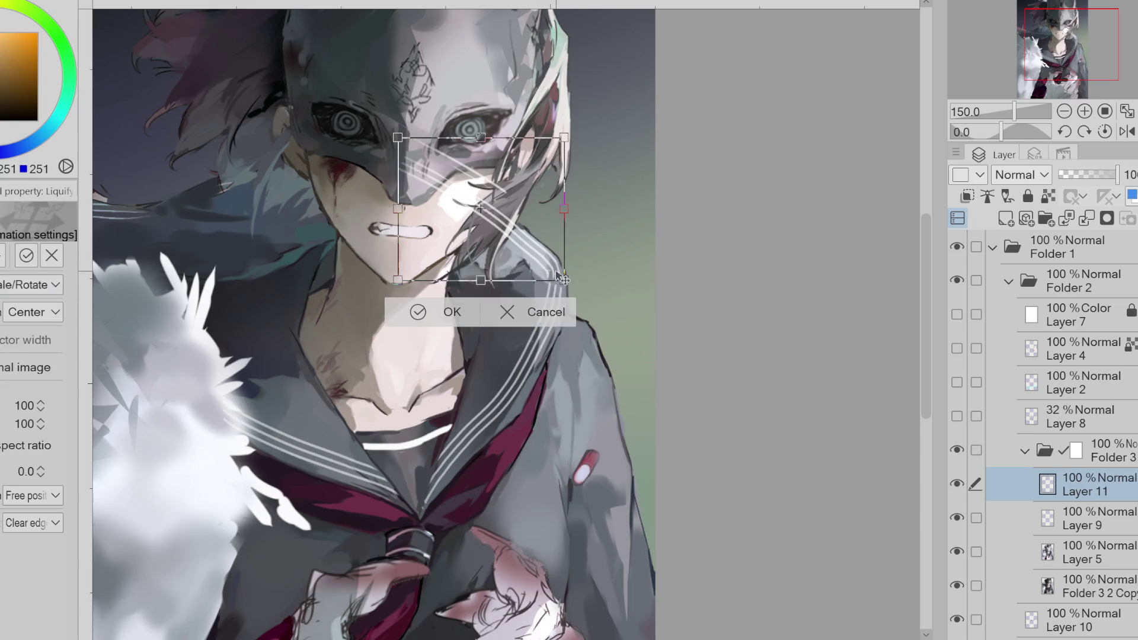
pyautogui.moveTo(563, 288); pyautogui.dragTo(564, 288)
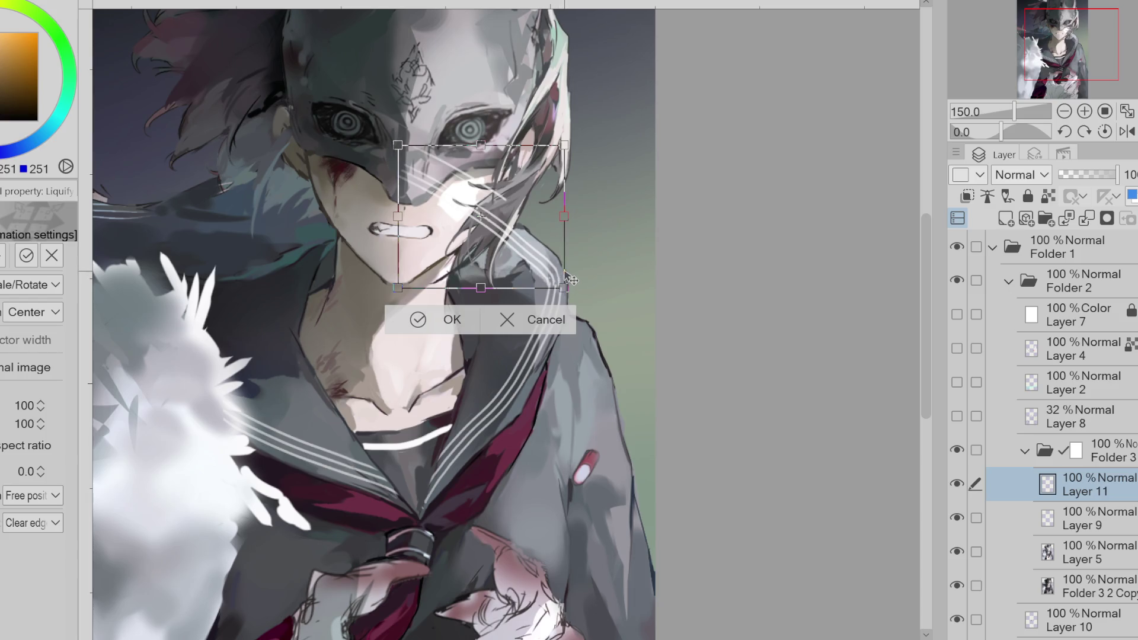
pyautogui.click(452, 321)
pyautogui.press('e')
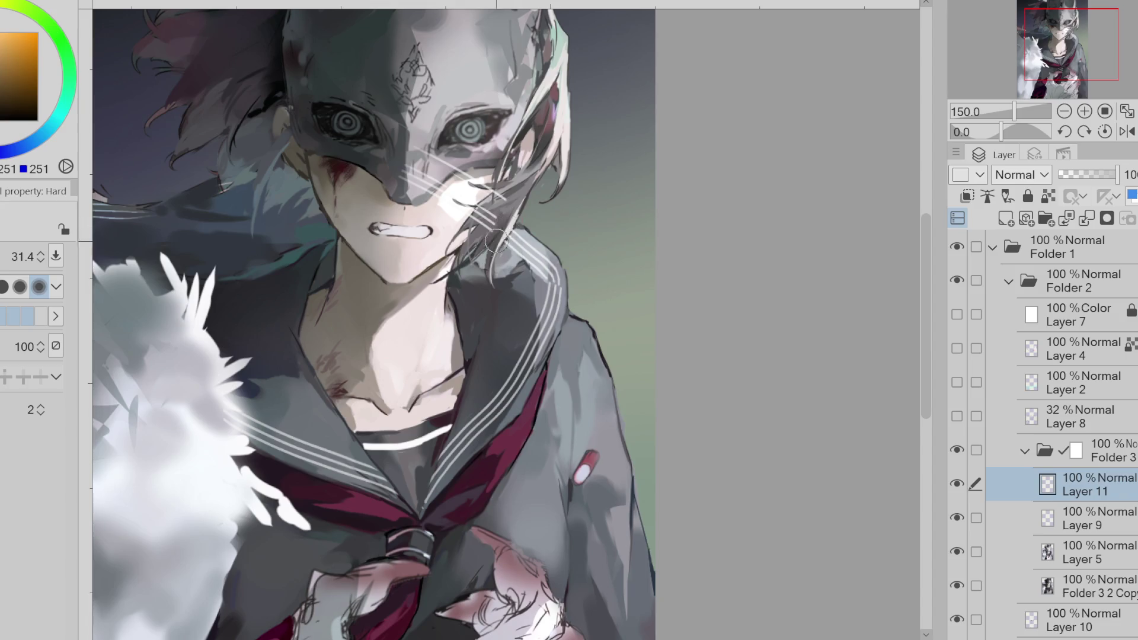
pyautogui.moveTo(510, 226)
pyautogui.mouseDown()
pyautogui.moveTo(427, 196)
pyautogui.moveTo(403, 160)
pyautogui.moveTo(382, 178)
pyautogui.mouseUp()
# - Browse the hatching and pen brush sets before returning to the eraser
pyautogui.press('b')
pyautogui.scroll(1, 604, 240)
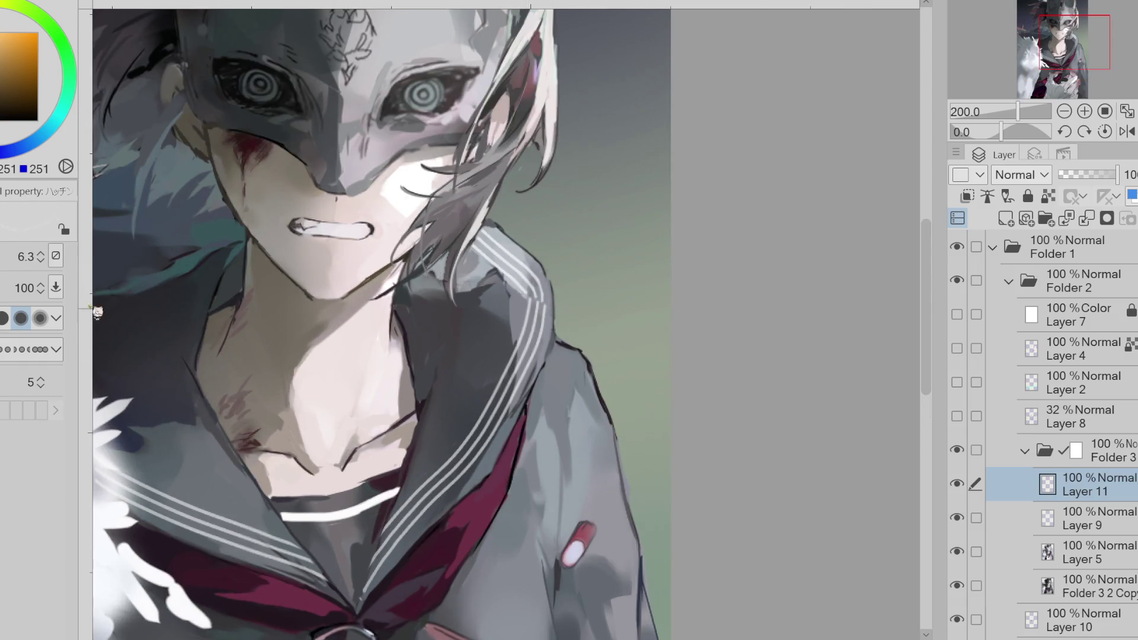
pyautogui.press('p')
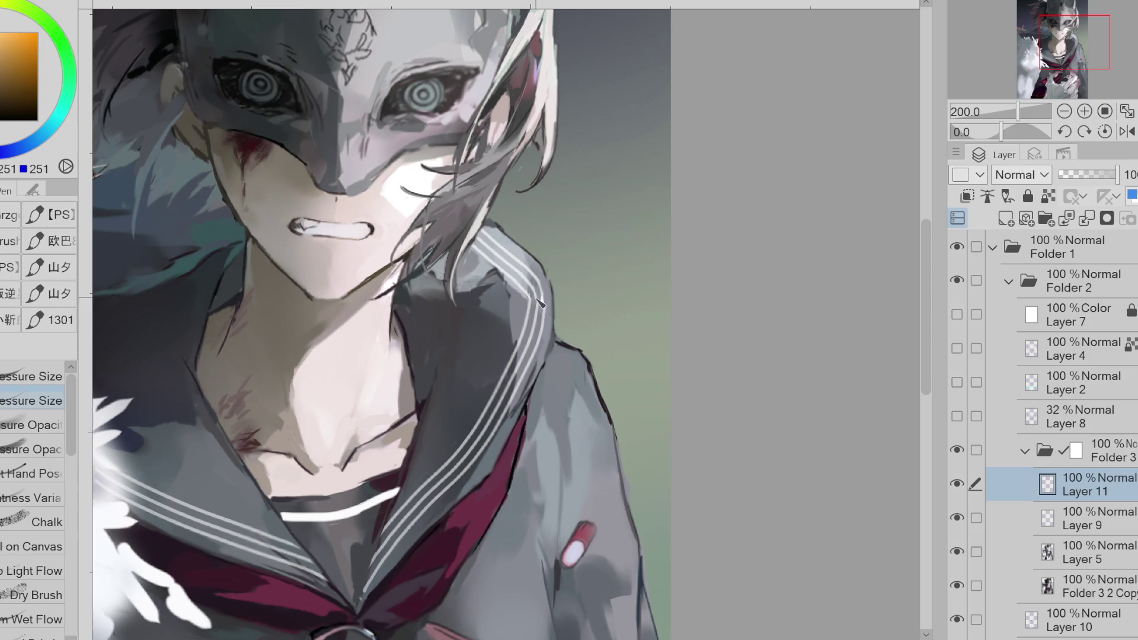
pyautogui.scroll(-1, 566, 305)
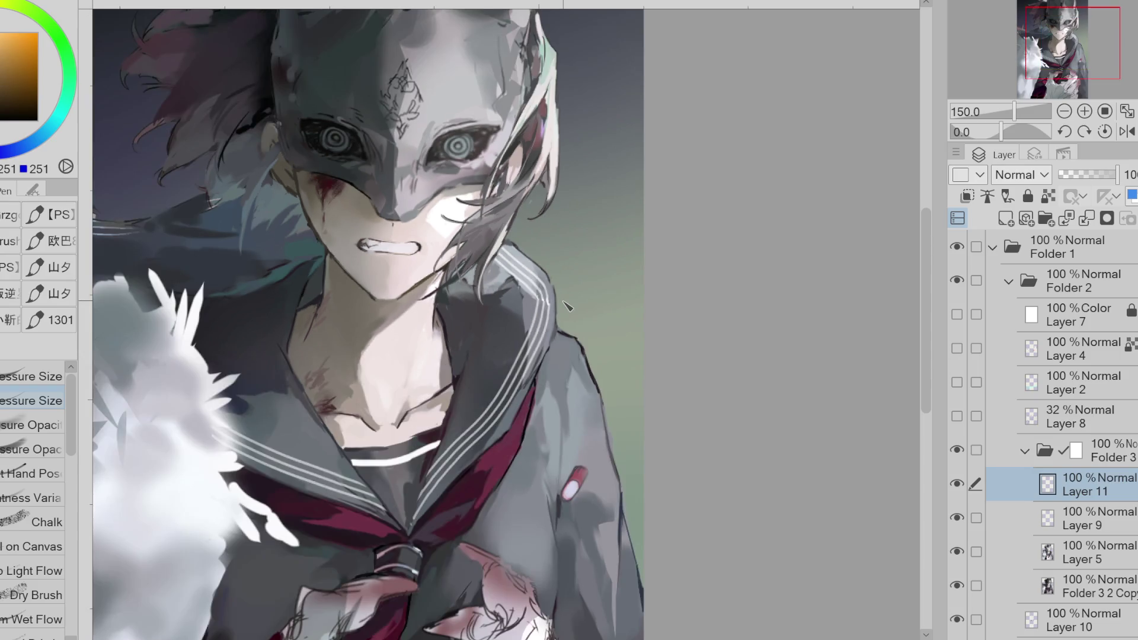
pyautogui.press('e')
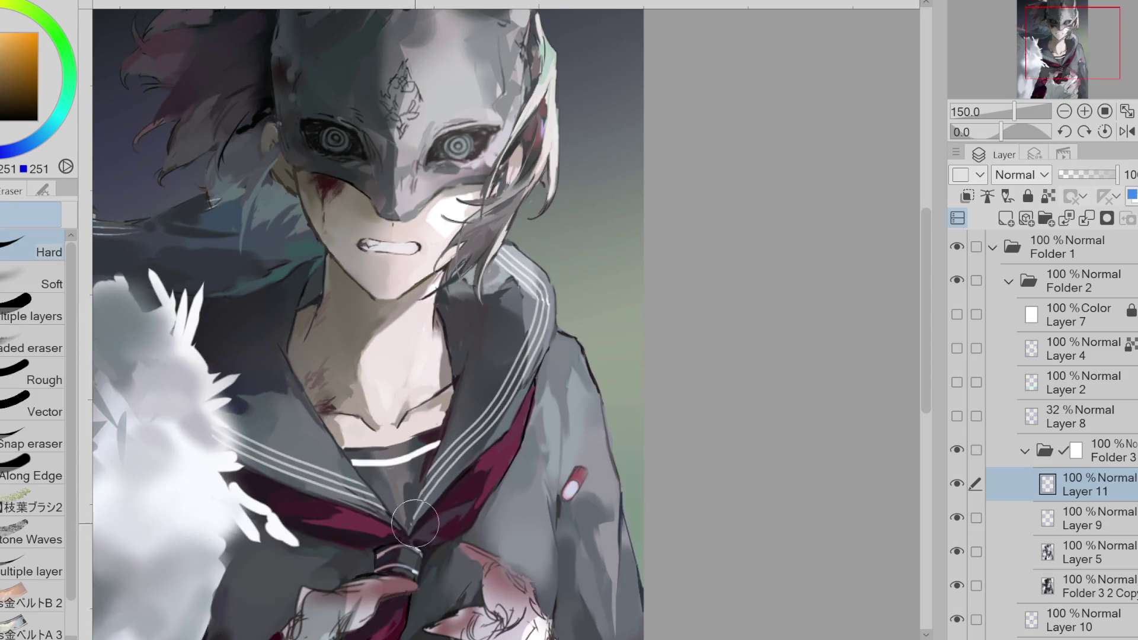
# - Merge the shoulder stripes into Layer 9, then duplicate and merge copies down to brighten them
pyautogui.click(1096, 220)
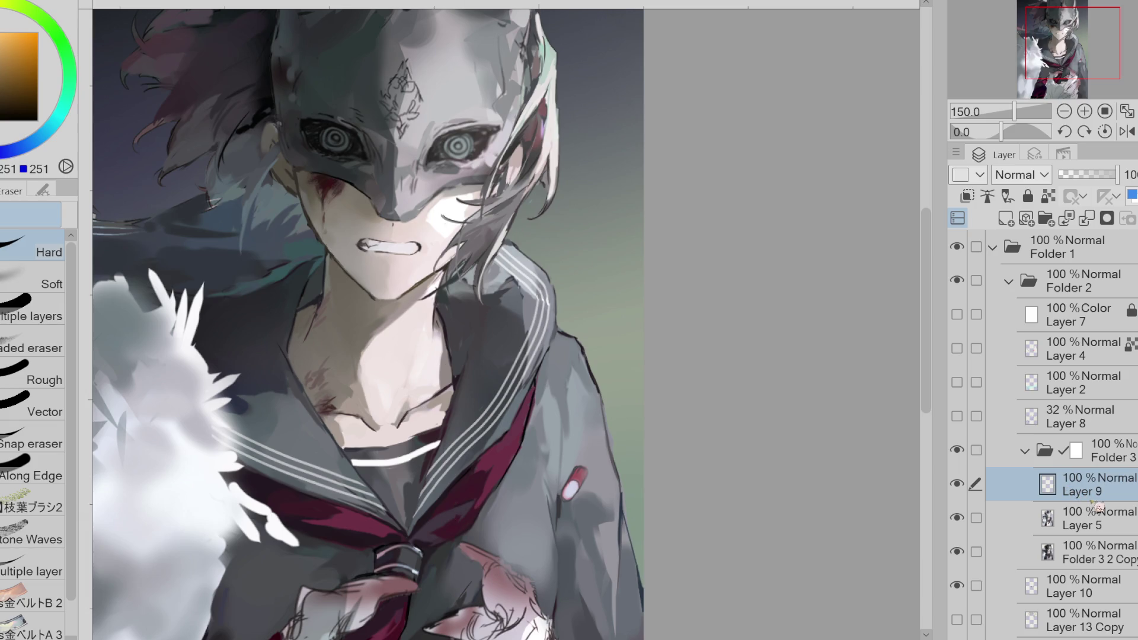
pyautogui.hotkey('ctrl', 'j')
pyautogui.hotkey('ctrl', 'j')
pyautogui.click(1088, 219)
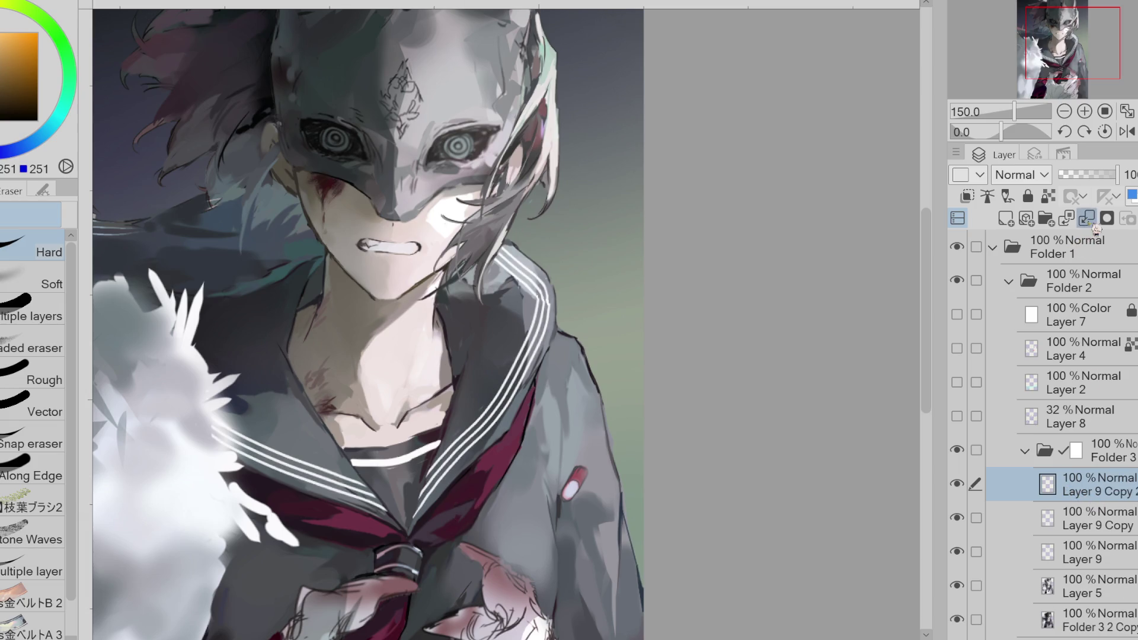
pyautogui.click(1087, 220)
pyautogui.click(961, 492)
pyautogui.click(961, 492)
pyautogui.click(961, 492)
pyautogui.click(961, 492)
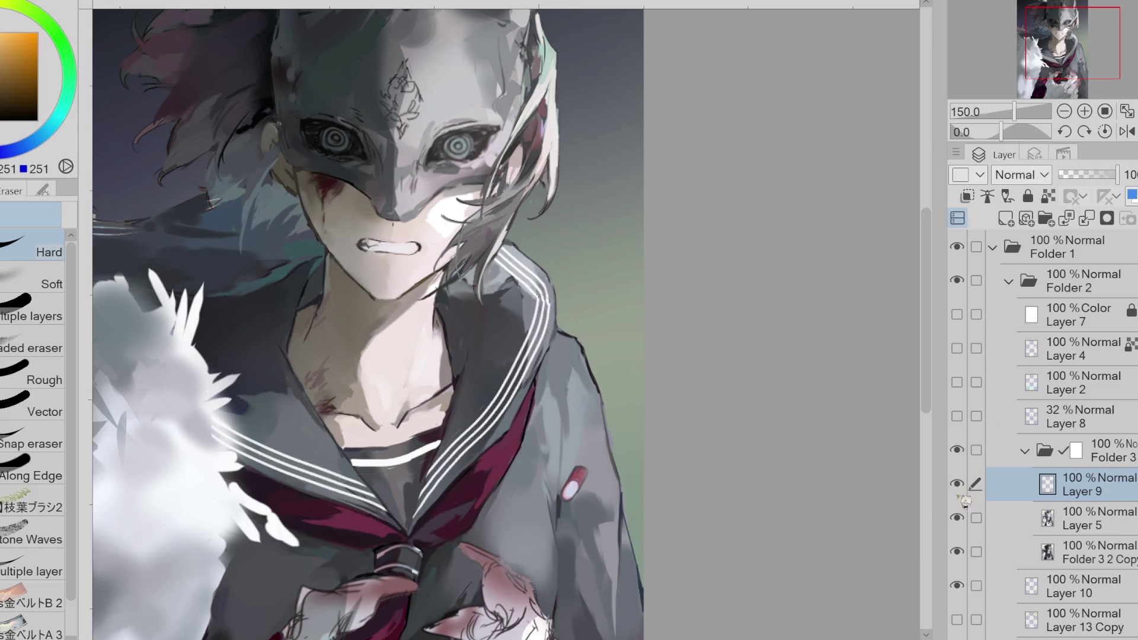
pyautogui.moveTo(330, 338); pyautogui.dragTo(372, 350)
pyautogui.press('y')
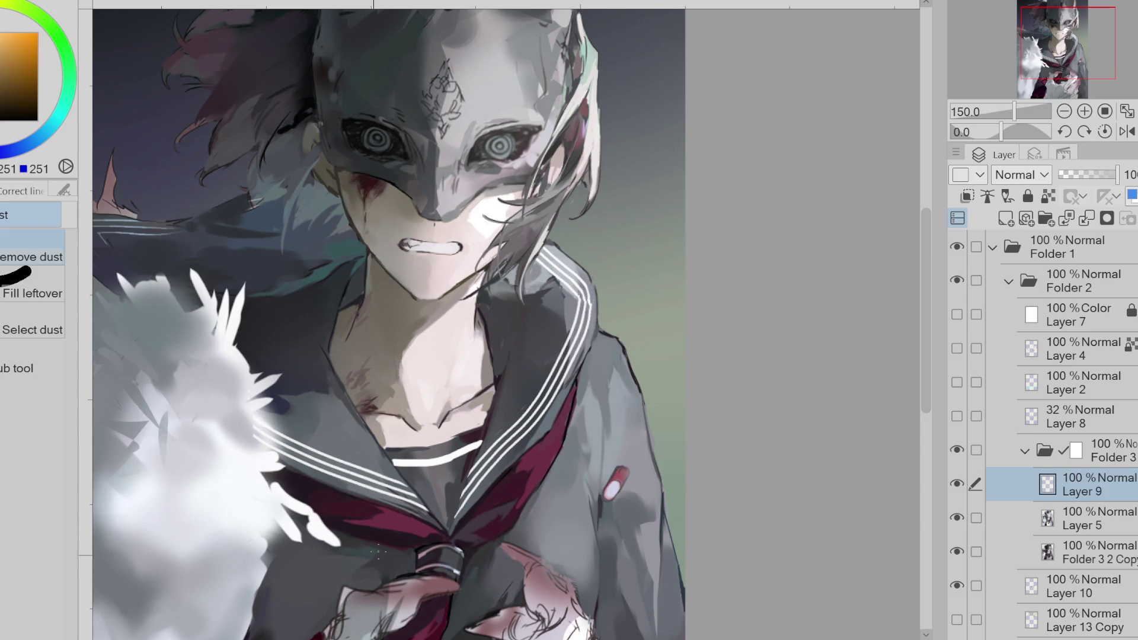
pyautogui.hscroll(-5, 683, 630)
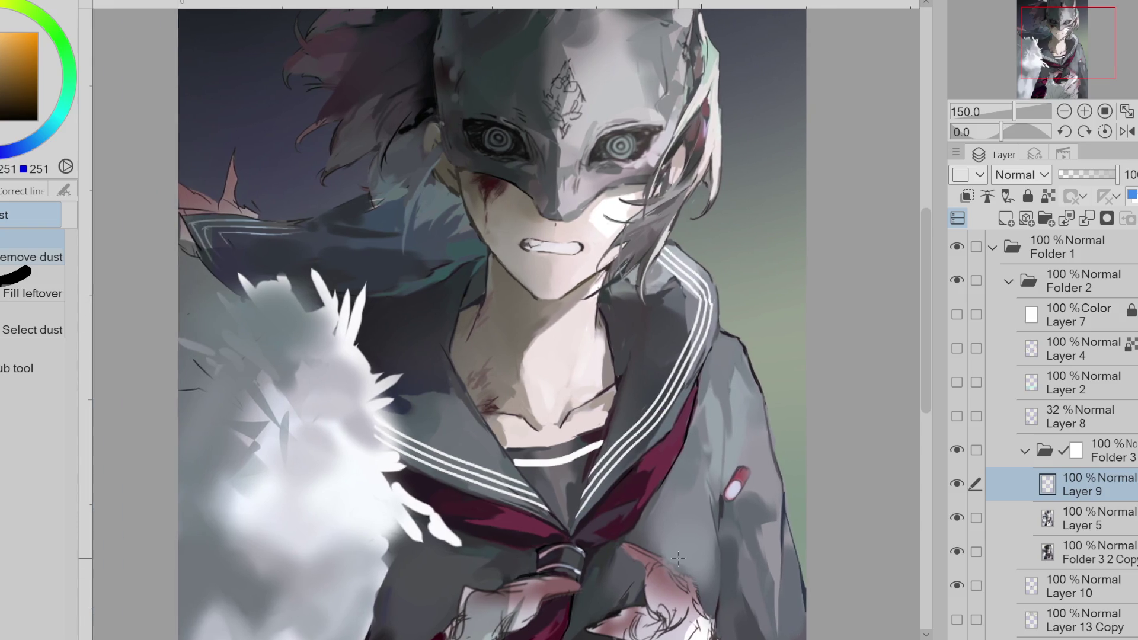
# - Add a new layer and draw white back-collar lines beside the face, retrying several times
pyautogui.click(1006, 218)
pyautogui.press('p')
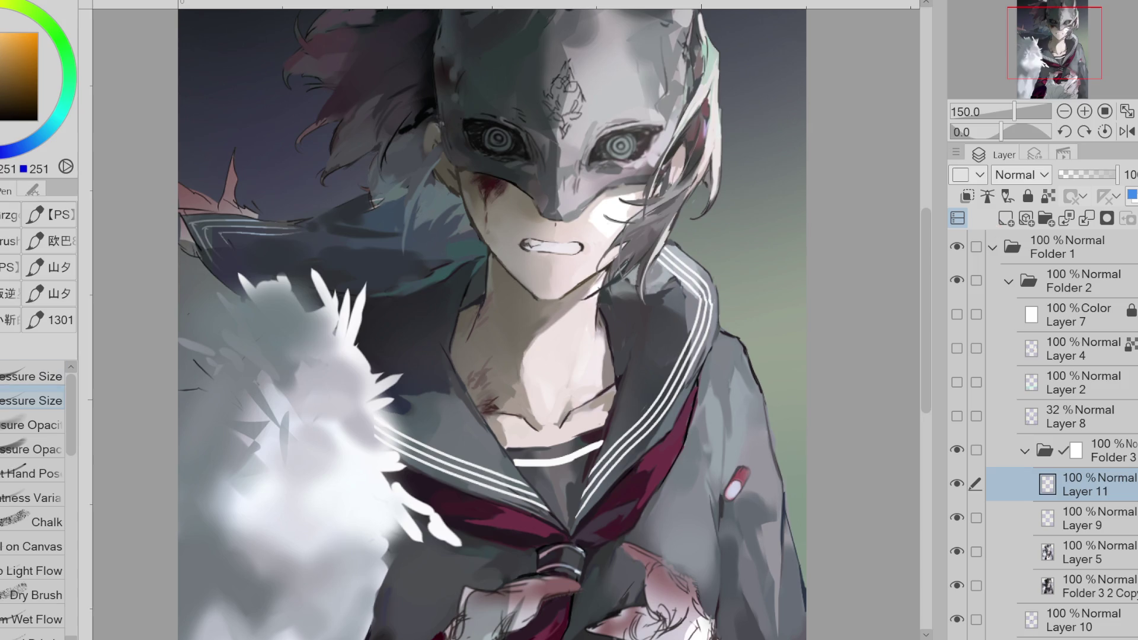
pyautogui.press('b')
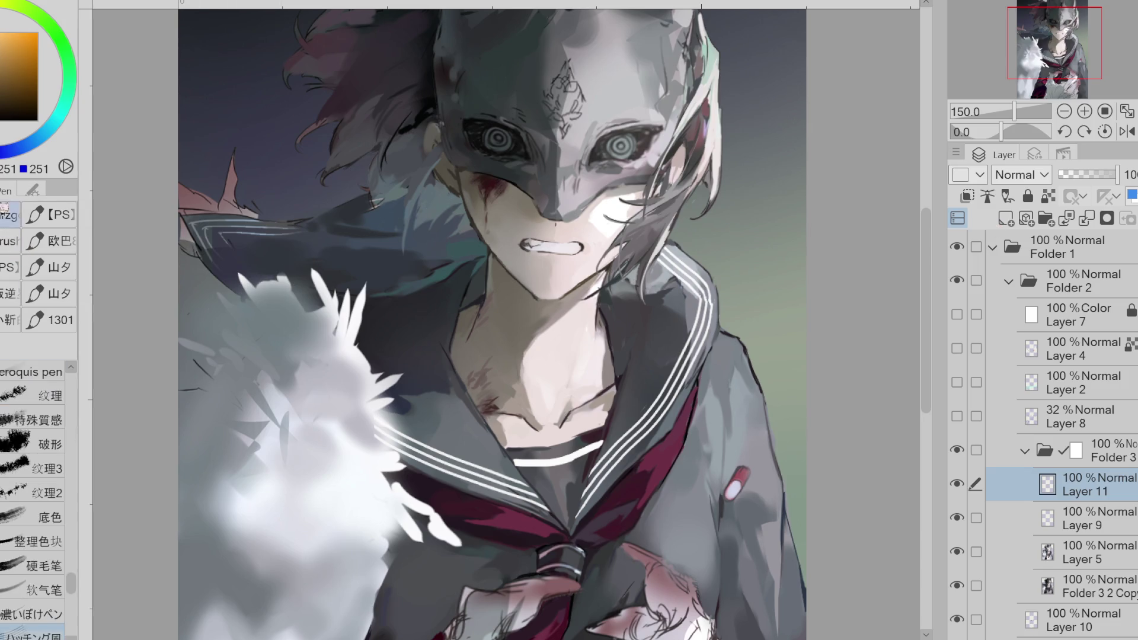
pyautogui.moveTo(493, 188)
pyautogui.mouseDown()
pyautogui.moveTo(379, 222)
pyautogui.moveTo(326, 254)
pyautogui.moveTo(439, 217)
pyautogui.moveTo(323, 255)
pyautogui.mouseUp()
pyautogui.hotkey('ctrl', 'z')
pyautogui.hotkey('ctrl', 'z')
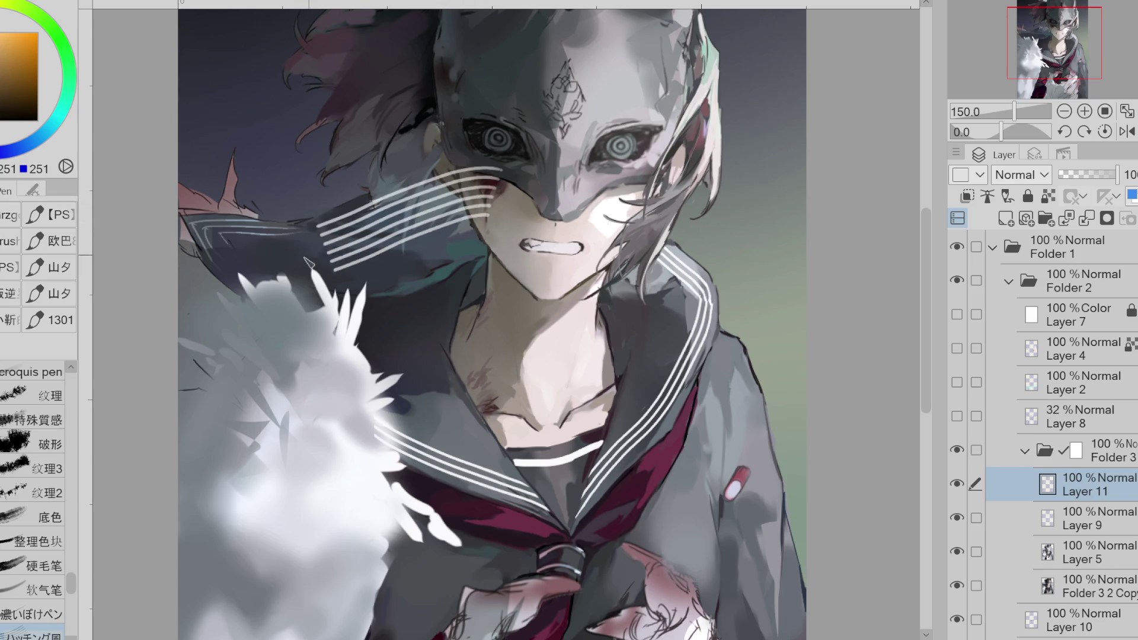
pyautogui.hotkey('ctrl', 'z')
pyautogui.moveTo(474, 204); pyautogui.dragTo(181, 329)
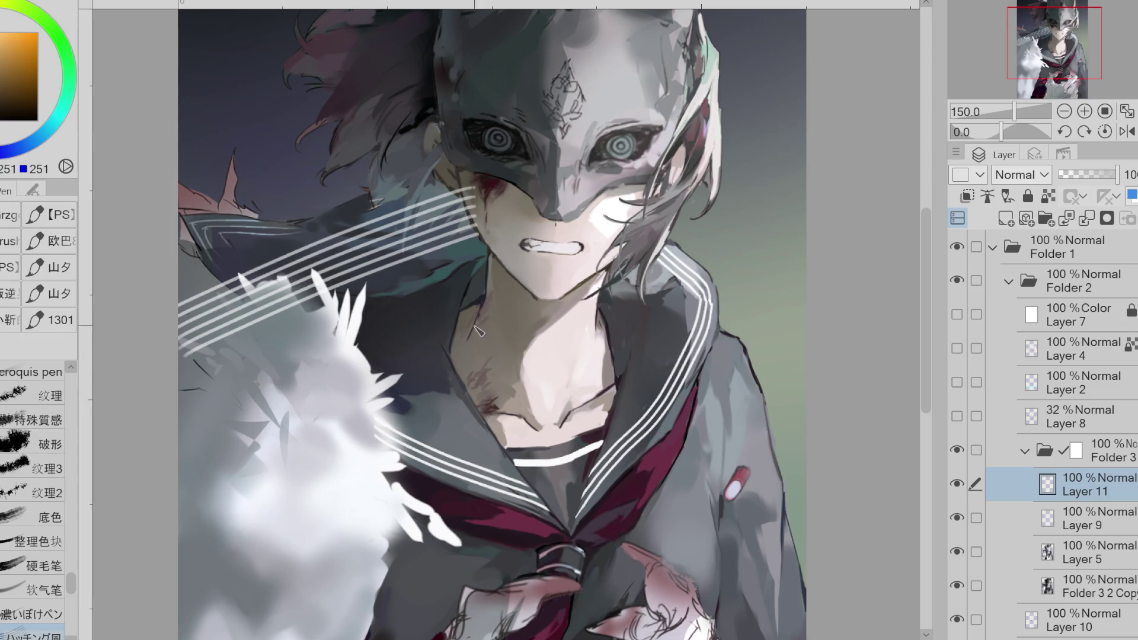
pyautogui.hotkey('ctrl', 'z')
pyautogui.hotkey('ctrl', 'z')
pyautogui.moveTo(486, 187)
pyautogui.mouseDown()
pyautogui.moveTo(290, 260)
pyautogui.moveTo(282, 280)
pyautogui.mouseUp()
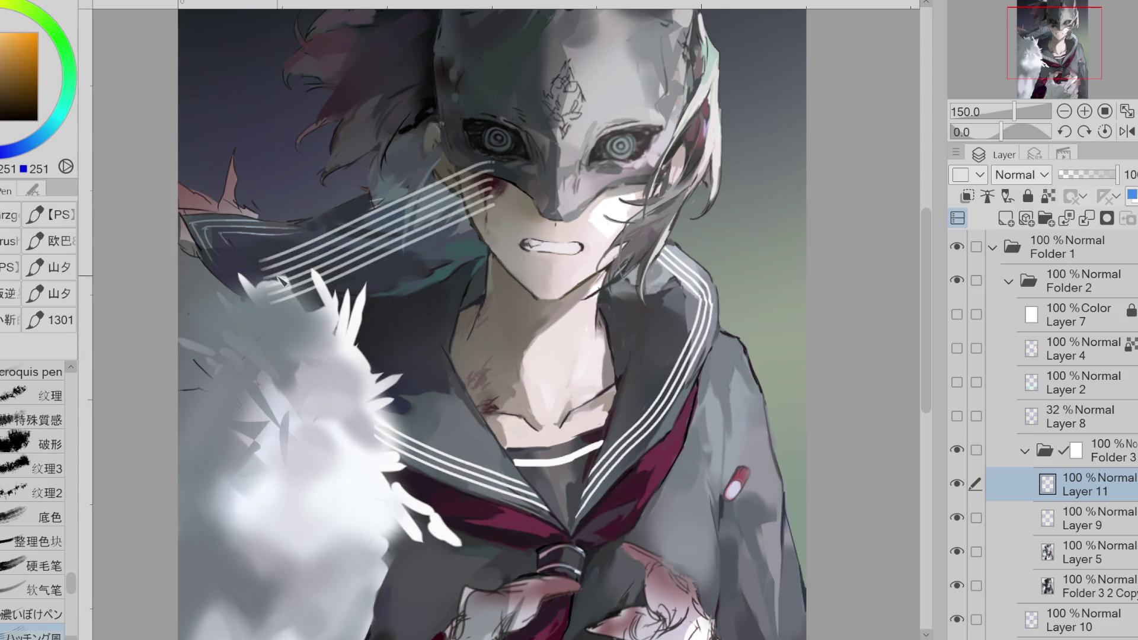
pyautogui.hotkey('ctrl', 'z')
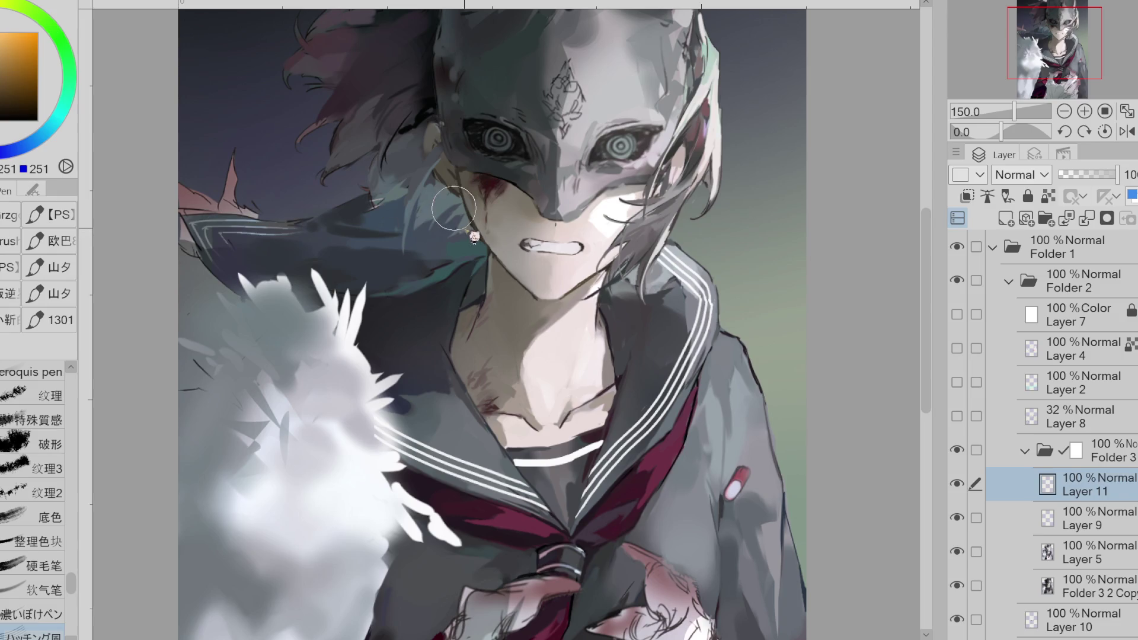
# - Redraw the back-collar stripes from the mask and cheek sweeping down-left
pyautogui.moveTo(498, 175)
pyautogui.mouseDown()
pyautogui.moveTo(279, 260)
pyautogui.moveTo(364, 202)
pyautogui.moveTo(456, 189)
pyautogui.moveTo(326, 243)
pyautogui.moveTo(335, 249)
pyautogui.moveTo(320, 237)
pyautogui.moveTo(284, 247)
pyautogui.mouseUp()
pyautogui.hotkey('ctrl', 'z')
pyautogui.hotkey('ctrl', 'z')
pyautogui.hotkey('ctrl', 'z')
pyautogui.hotkey('ctrl', 'z')
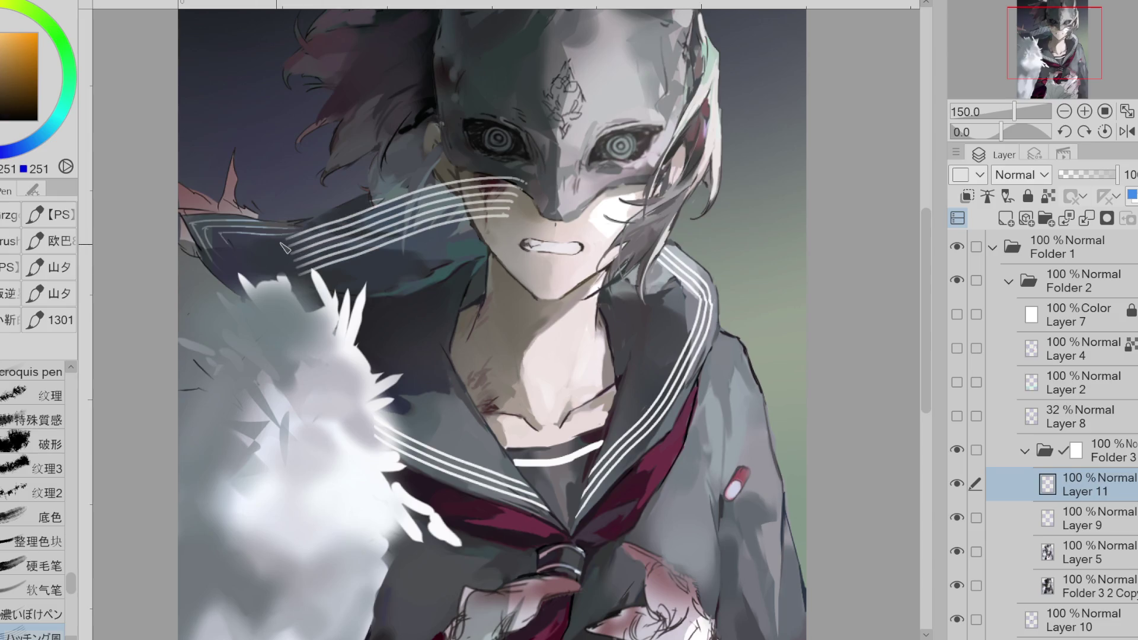
pyautogui.hotkey('ctrl', 'z')
pyautogui.moveTo(509, 183); pyautogui.dragTo(240, 277)
pyautogui.hotkey('ctrl', 'z')
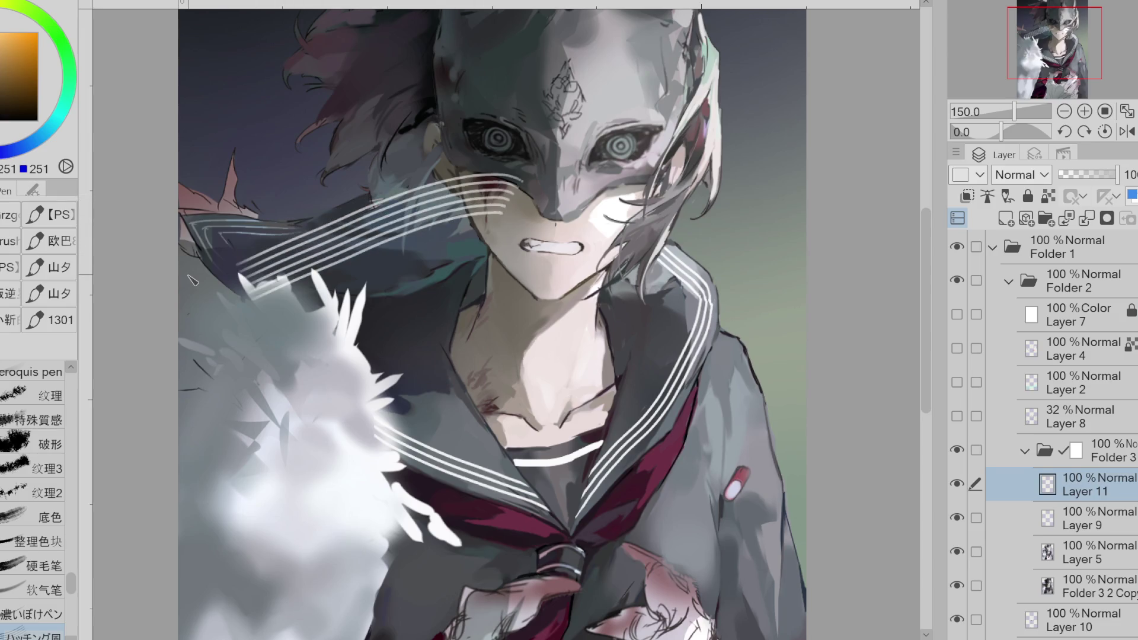
pyautogui.hotkey('ctrl', 'z')
pyautogui.moveTo(513, 187)
pyautogui.mouseDown()
pyautogui.moveTo(263, 278)
pyautogui.moveTo(397, 215)
pyautogui.moveTo(237, 273)
pyautogui.moveTo(414, 196)
pyautogui.moveTo(231, 279)
pyautogui.moveTo(448, 205)
pyautogui.moveTo(201, 259)
pyautogui.mouseUp()
pyautogui.hotkey('ctrl', 'z')
# - Fade the lower stripe ends and erase where the stripes run into the face
pyautogui.hotkey('ctrl', 'z')
pyautogui.hotkey('ctrl', 'z')
pyautogui.hotkey('ctrl', 'z')
pyautogui.moveTo(512, 184)
pyautogui.mouseDown()
pyautogui.moveTo(190, 279)
pyautogui.moveTo(302, 252)
pyautogui.mouseUp()
pyautogui.hotkey('ctrl', 'z')
pyautogui.hotkey('ctrl', 'z')
pyautogui.moveTo(504, 178); pyautogui.dragTo(237, 282)
pyautogui.press('e')
pyautogui.hotkey('ctrl', 'z')
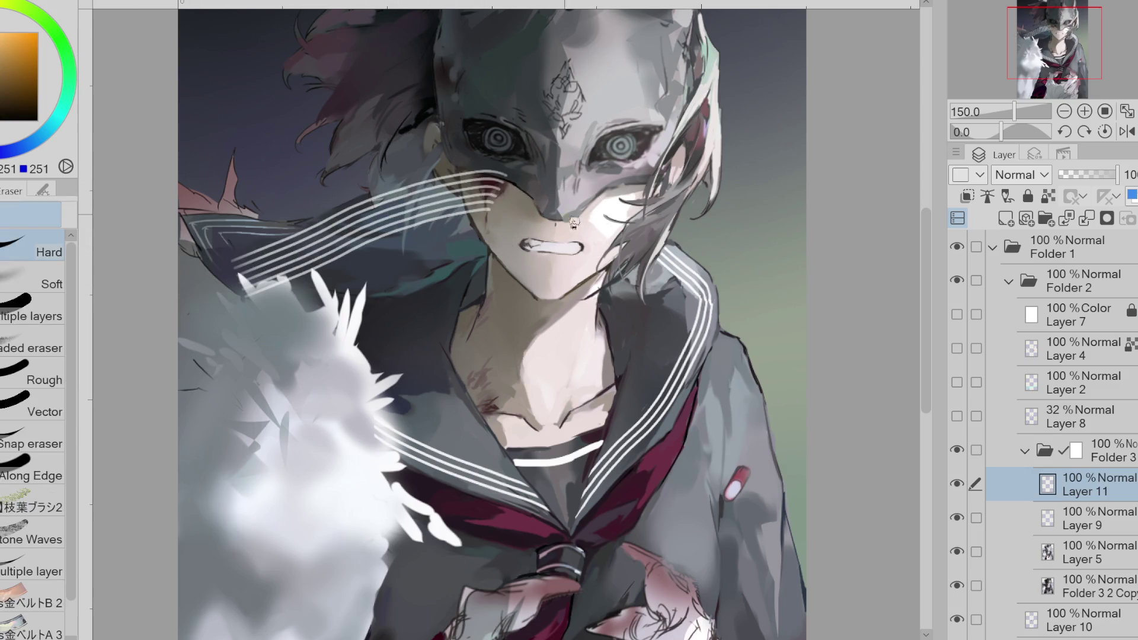
pyautogui.moveTo(494, 216)
pyautogui.mouseDown()
pyautogui.moveTo(468, 207)
pyautogui.moveTo(409, 222)
pyautogui.moveTo(255, 279)
pyautogui.mouseUp()
pyautogui.moveTo(477, 203); pyautogui.dragTo(249, 278)
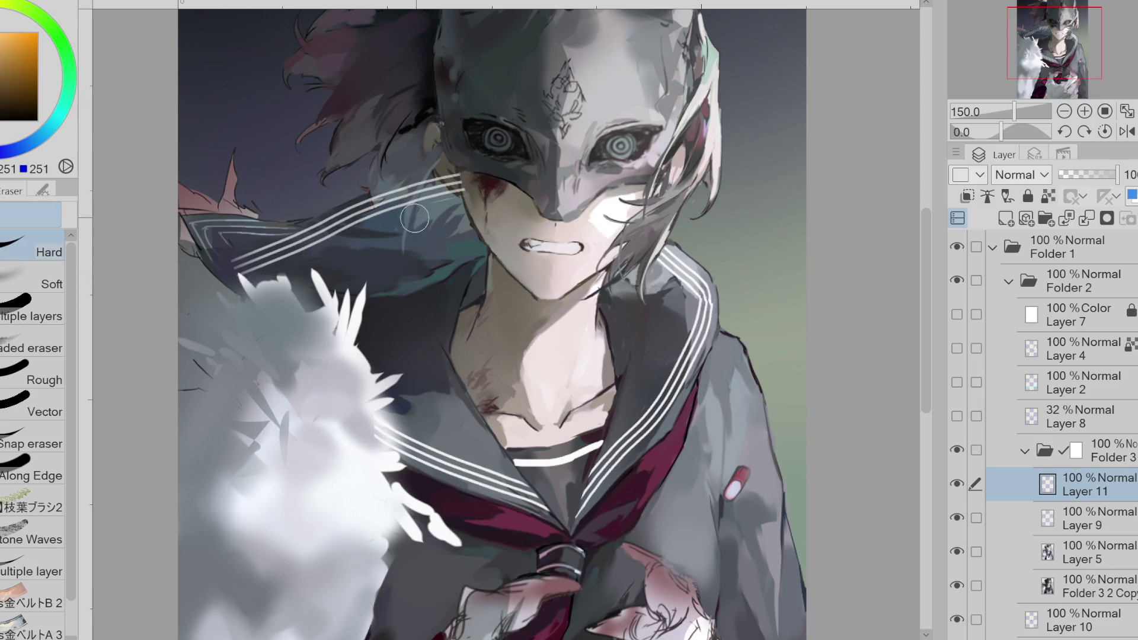
pyautogui.moveTo(245, 278); pyautogui.dragTo(352, 236)
pyautogui.hotkey('ctrl', 'z')
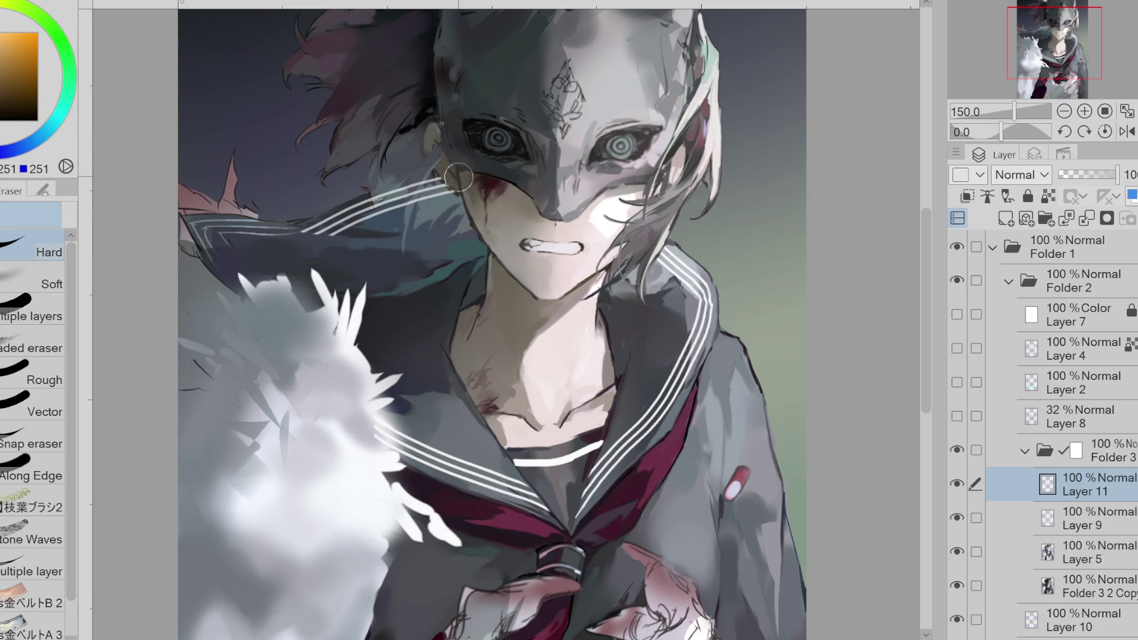
pyautogui.moveTo(458, 176); pyautogui.dragTo(430, 201)
# - Add a new layer and draw white stripes across the back collar, retrying several strokes
pyautogui.press('u')
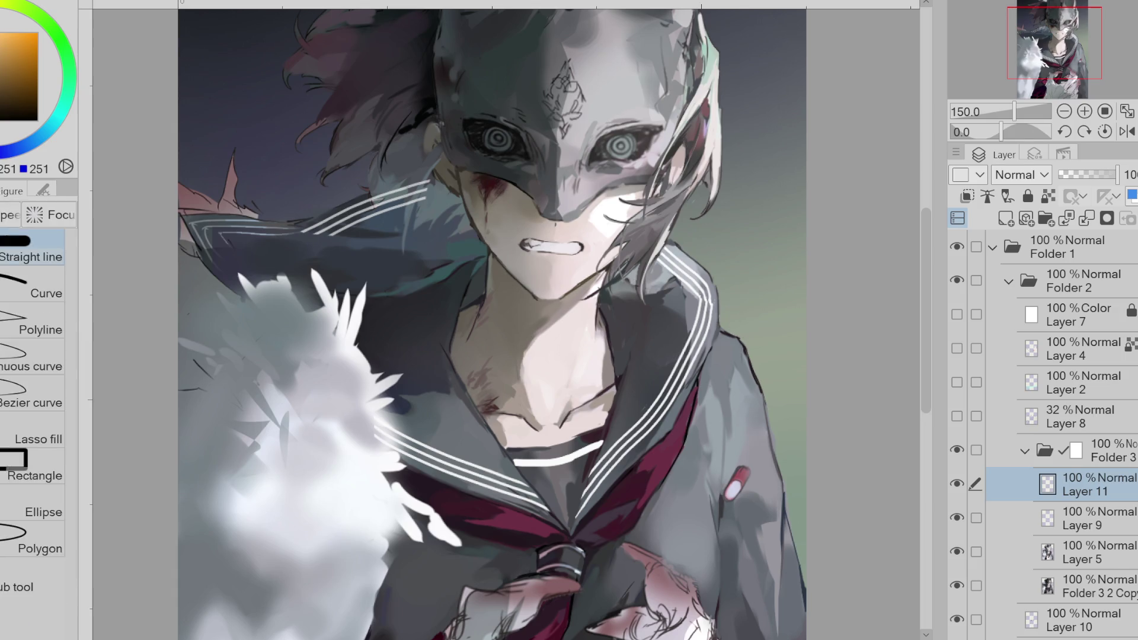
pyautogui.press('p')
pyautogui.click(1006, 219)
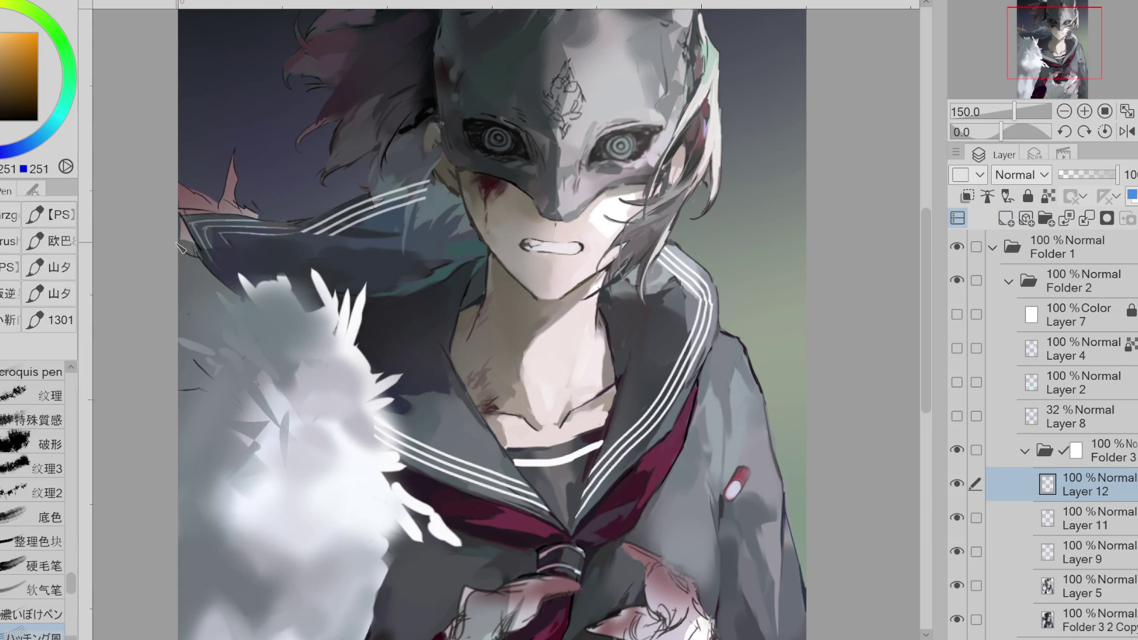
pyautogui.moveTo(180, 237); pyautogui.dragTo(362, 216)
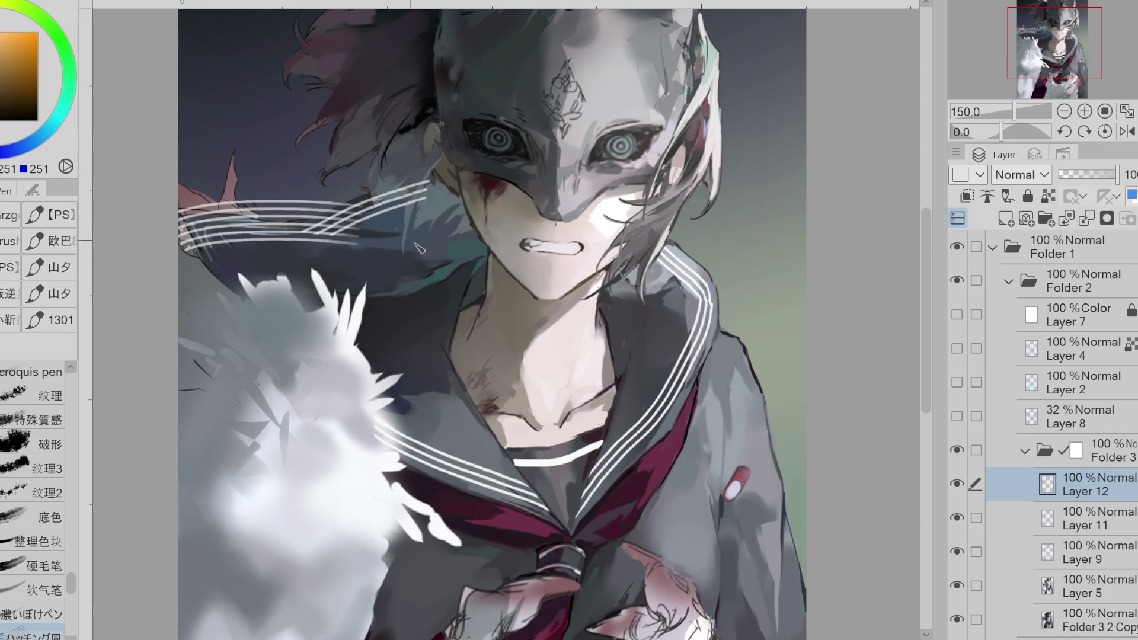
pyautogui.hotkey('ctrl', 'z')
pyautogui.moveTo(224, 222); pyautogui.dragTo(379, 209)
pyautogui.hotkey('ctrl', 'z')
pyautogui.moveTo(182, 234); pyautogui.dragTo(423, 240)
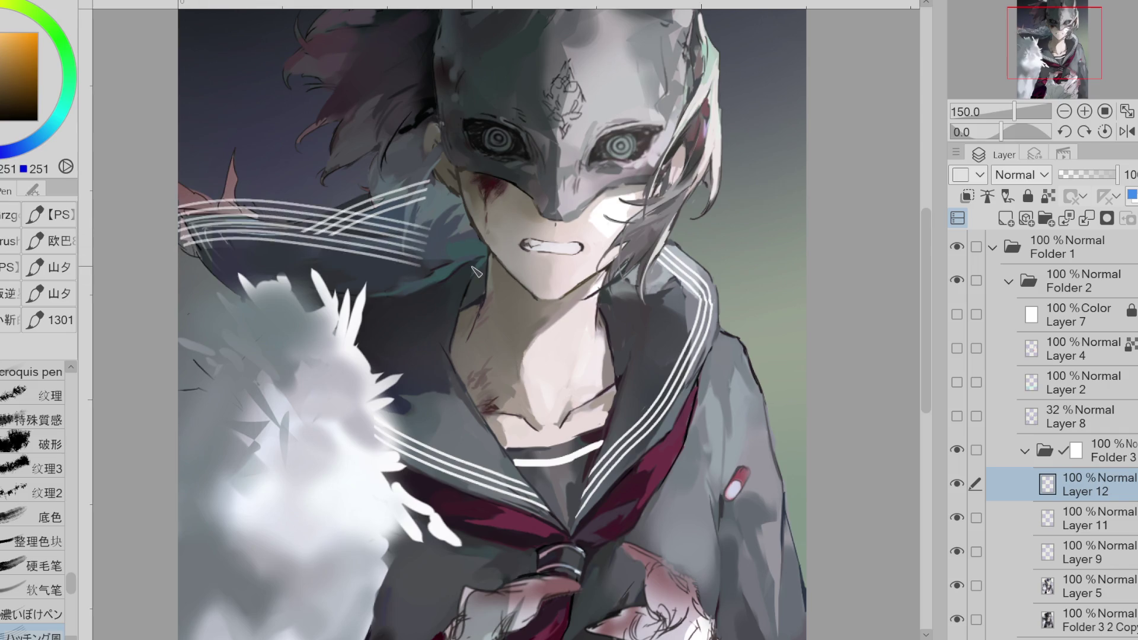
pyautogui.hotkey('ctrl', 'z')
pyautogui.moveTo(180, 236); pyautogui.dragTo(415, 219)
pyautogui.hotkey('ctrl', 'z')
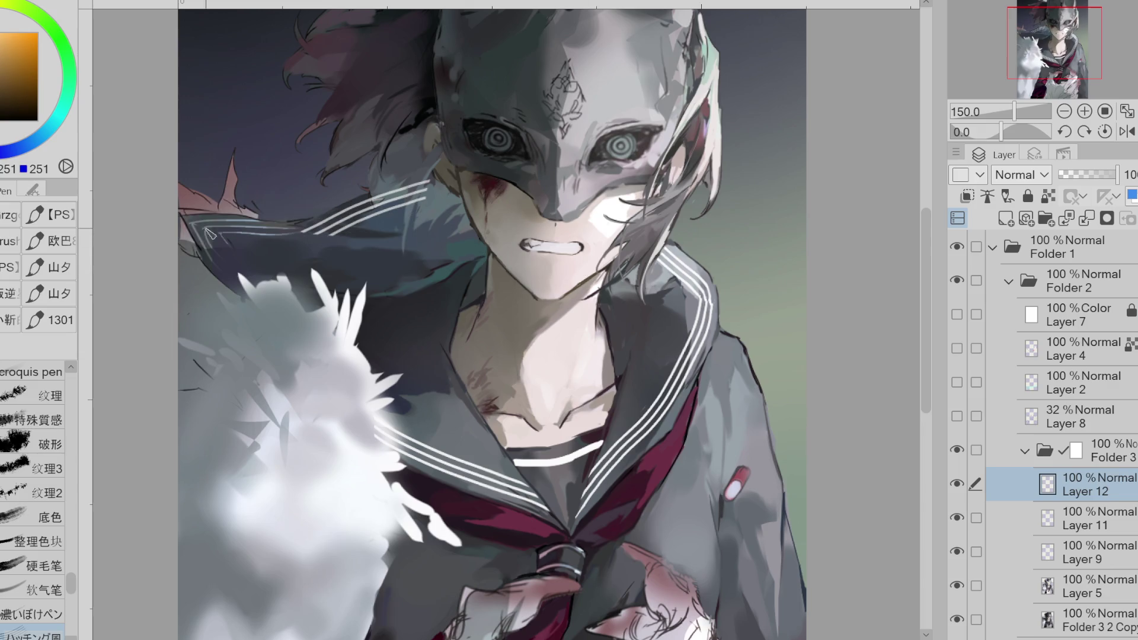
# - Keep redrawing the back-collar stripes, extending them further across toward the right
pyautogui.moveTo(180, 237); pyautogui.dragTo(400, 211)
pyautogui.hotkey('ctrl', 'z')
pyautogui.moveTo(210, 231); pyautogui.dragTo(391, 213)
pyautogui.hotkey('ctrl', 'z')
pyautogui.hotkey('ctrl', 'z')
pyautogui.moveTo(181, 252)
pyautogui.mouseDown()
pyautogui.moveTo(387, 255)
pyautogui.moveTo(226, 261)
pyautogui.moveTo(290, 263)
pyautogui.moveTo(343, 255)
pyautogui.moveTo(269, 260)
pyautogui.moveTo(401, 256)
pyautogui.mouseUp()
pyautogui.hotkey('ctrl', 'z')
pyautogui.hotkey('ctrl', 'z')
pyautogui.hotkey('ctrl', 'z')
pyautogui.hotkey('ctrl', 'z')
pyautogui.moveTo(229, 243); pyautogui.dragTo(483, 244)
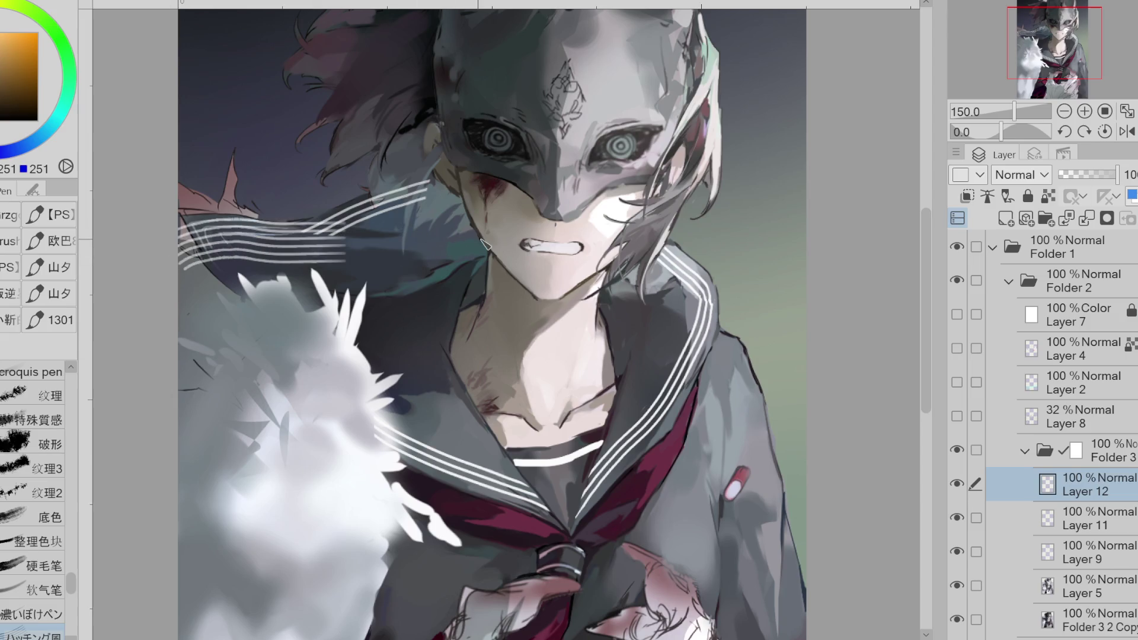
pyautogui.press('e')
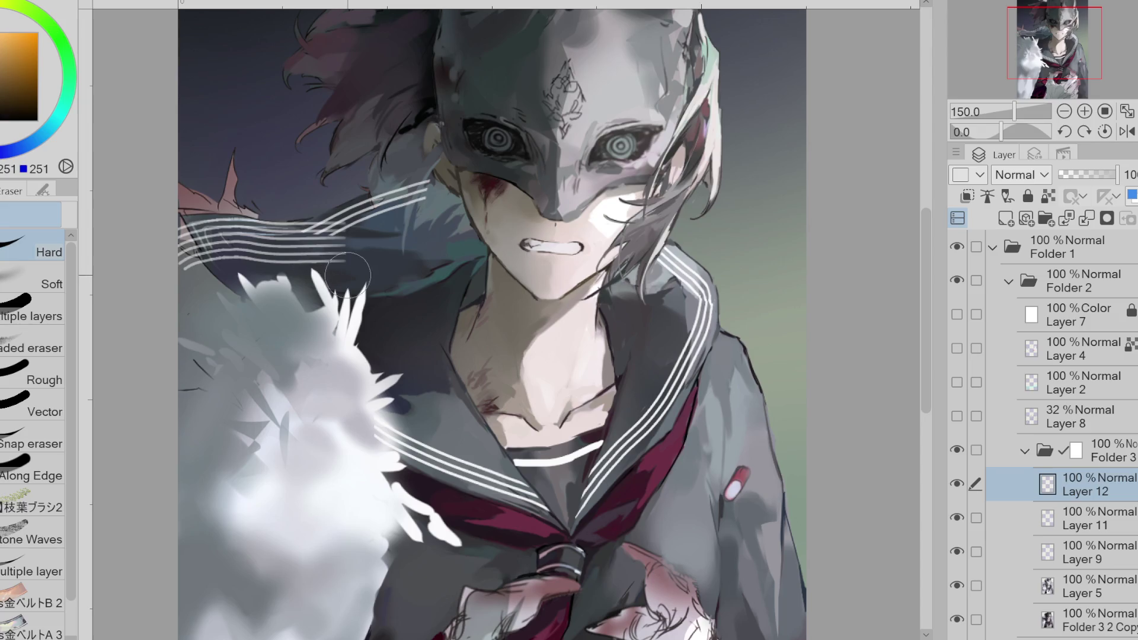
pyautogui.hotkey('ctrl', 'z')
pyautogui.press('p')
# - Redraw the stripes following the back collar edge from the left side
pyautogui.moveTo(179, 252)
pyautogui.mouseDown()
pyautogui.moveTo(248, 242)
pyautogui.moveTo(188, 252)
pyautogui.mouseUp()
pyautogui.hotkey('ctrl', 'z')
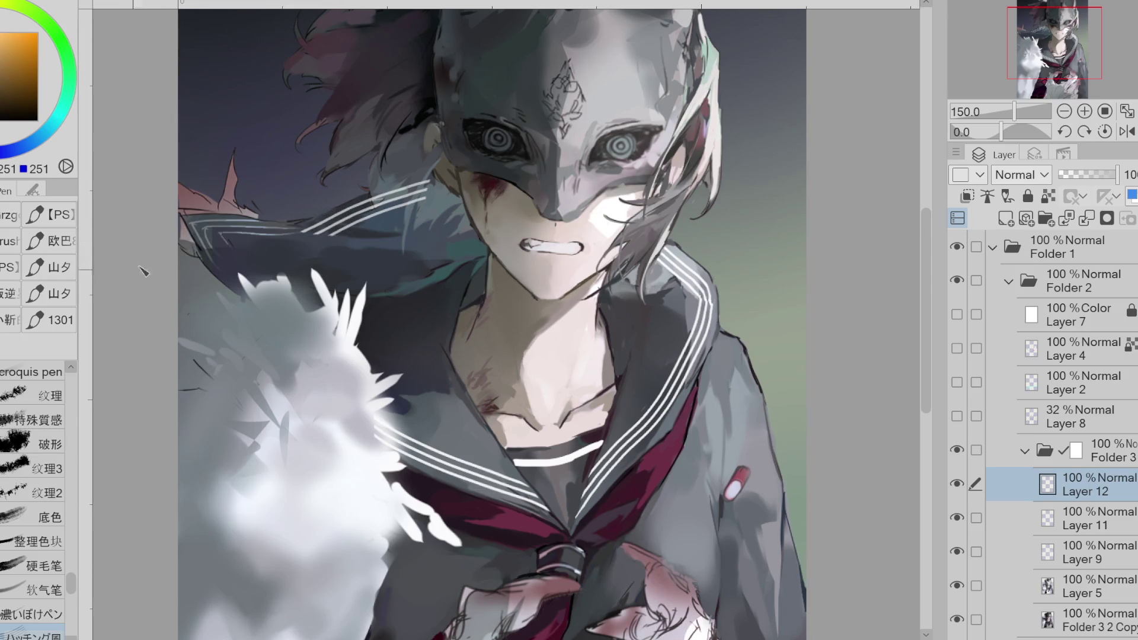
pyautogui.moveTo(178, 246); pyautogui.dragTo(426, 256)
pyautogui.hotkey('ctrl', 'z')
pyautogui.moveTo(178, 225); pyautogui.dragTo(311, 240)
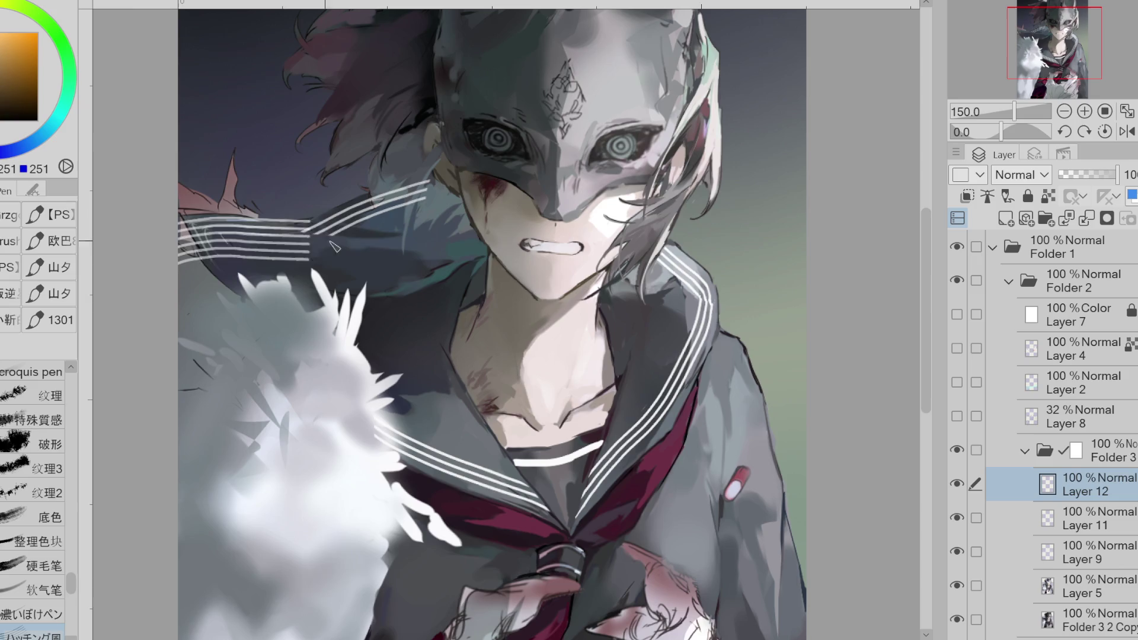
pyautogui.hotkey('ctrl', 'z')
pyautogui.moveTo(145, 265); pyautogui.dragTo(396, 244)
pyautogui.hotkey('ctrl', 'z')
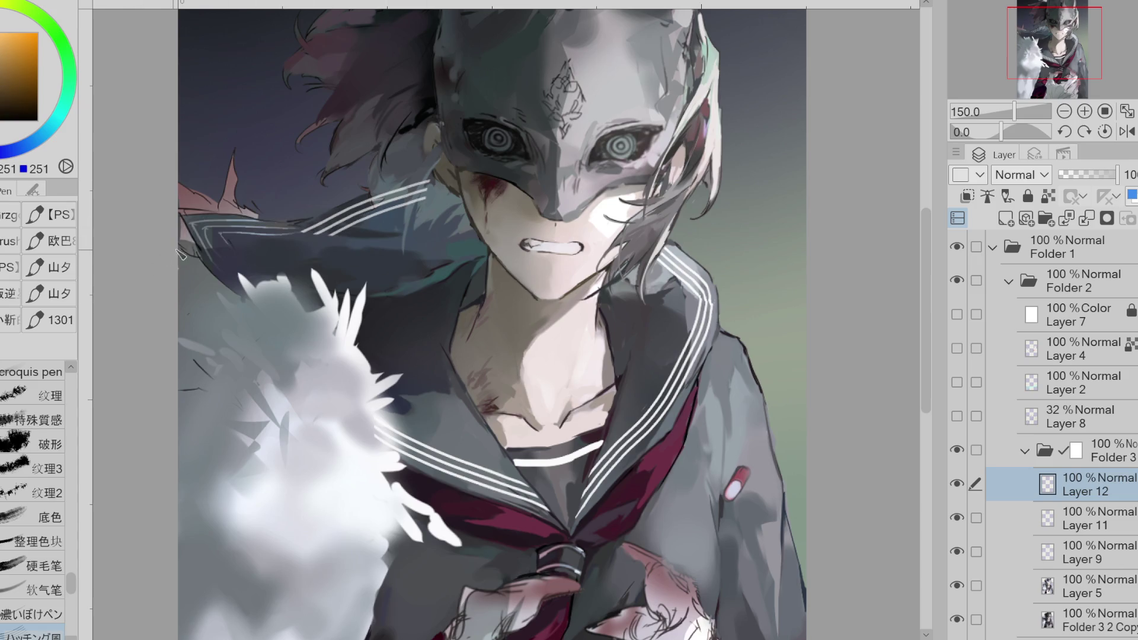
pyautogui.moveTo(181, 226); pyautogui.dragTo(392, 237)
pyautogui.hotkey('ctrl', 'z')
pyautogui.hotkey('ctrl', 'z')
pyautogui.moveTo(178, 246); pyautogui.dragTo(393, 244)
# - Paint the final multi-line back-collar stripes and erase their middle near the face
pyautogui.hotkey('ctrl', 'z')
pyautogui.moveTo(178, 248); pyautogui.dragTo(397, 244)
pyautogui.hotkey('ctrl', 'z')
pyautogui.moveTo(182, 259); pyautogui.dragTo(388, 243)
pyautogui.hotkey('ctrl', 'z')
pyautogui.moveTo(179, 252); pyautogui.dragTo(309, 232)
pyautogui.hotkey('ctrl', 'z')
pyautogui.moveTo(179, 240); pyautogui.dragTo(358, 200)
pyautogui.press('e')
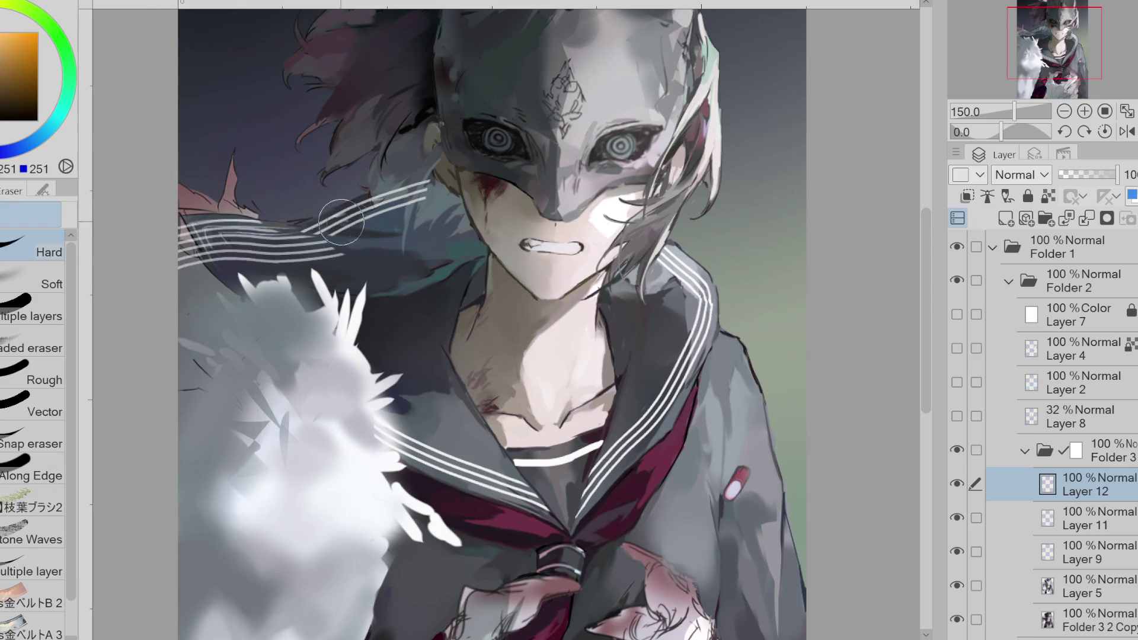
pyautogui.moveTo(312, 213)
pyautogui.mouseDown()
pyautogui.moveTo(354, 229)
pyautogui.moveTo(293, 217)
pyautogui.moveTo(378, 237)
pyautogui.moveTo(213, 267)
pyautogui.moveTo(152, 229)
pyautogui.moveTo(215, 287)
pyautogui.moveTo(214, 249)
pyautogui.moveTo(278, 273)
pyautogui.moveTo(356, 259)
pyautogui.mouseUp()
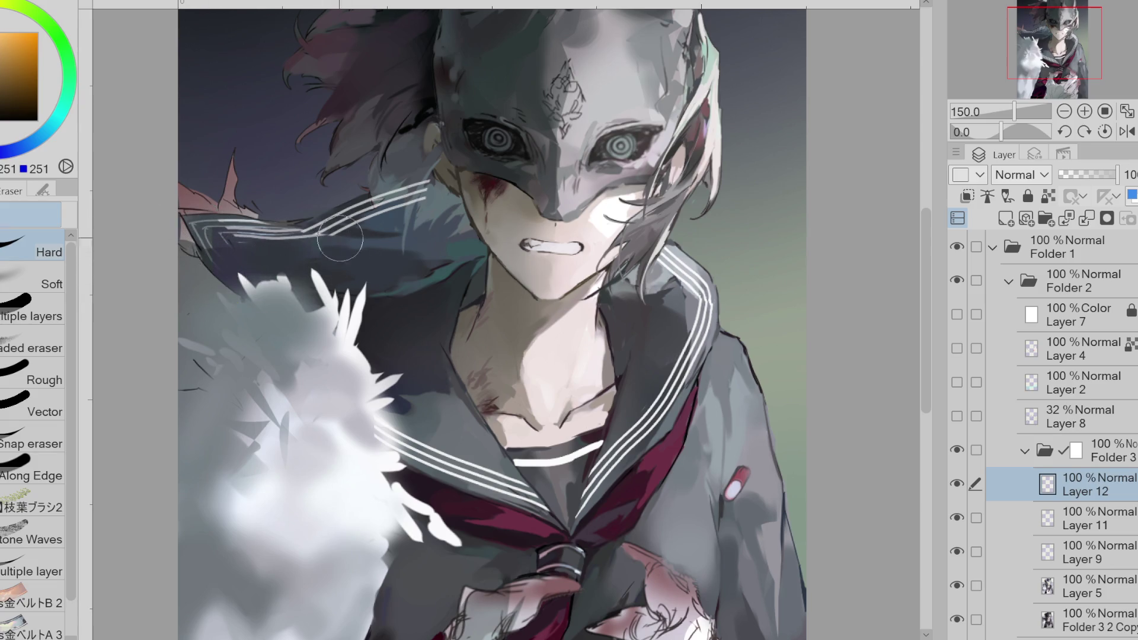
# - On a new layer, pen white diagonal stripes down from the back collar's left corner
pyautogui.press('p')
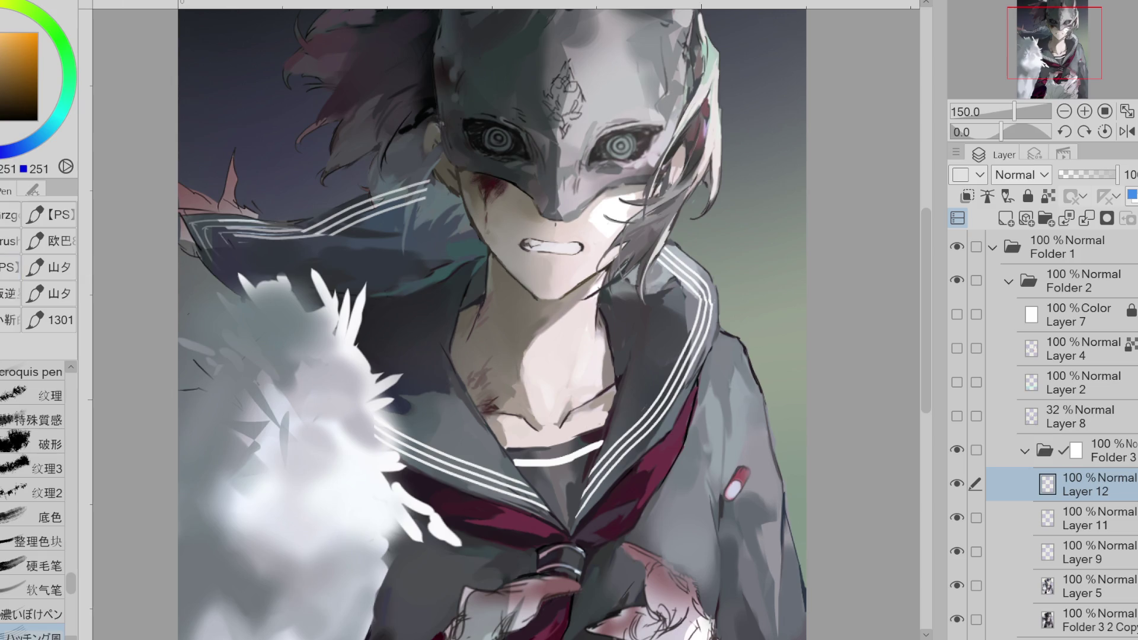
pyautogui.click(1005, 219)
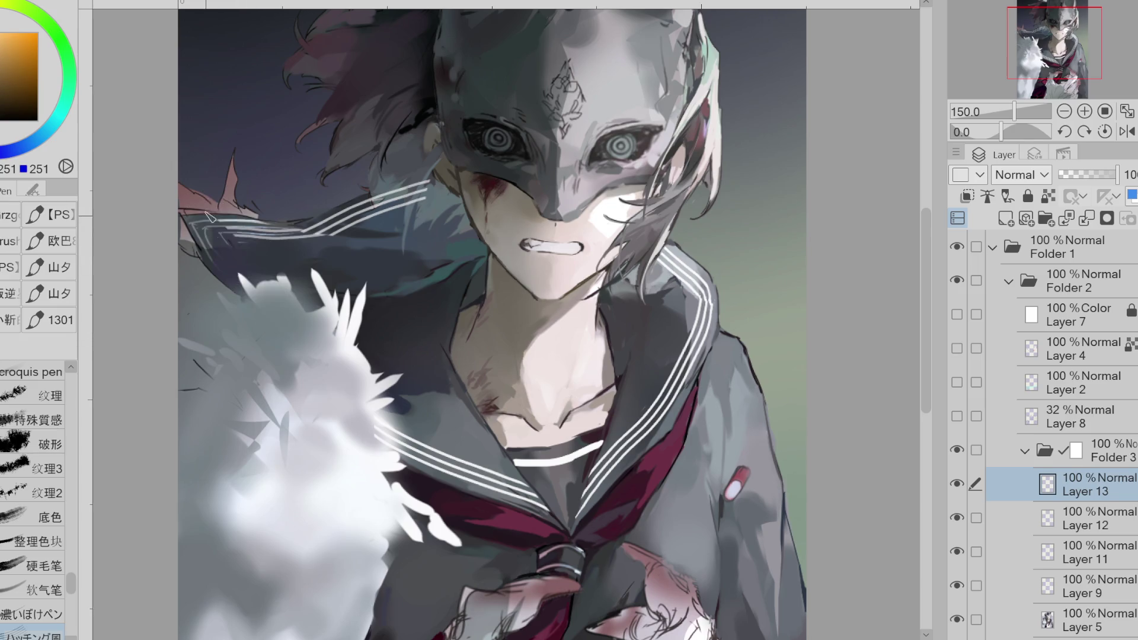
pyautogui.moveTo(204, 213); pyautogui.dragTo(296, 362)
pyautogui.hotkey('ctrl', 'z')
pyautogui.moveTo(201, 207); pyautogui.dragTo(299, 364)
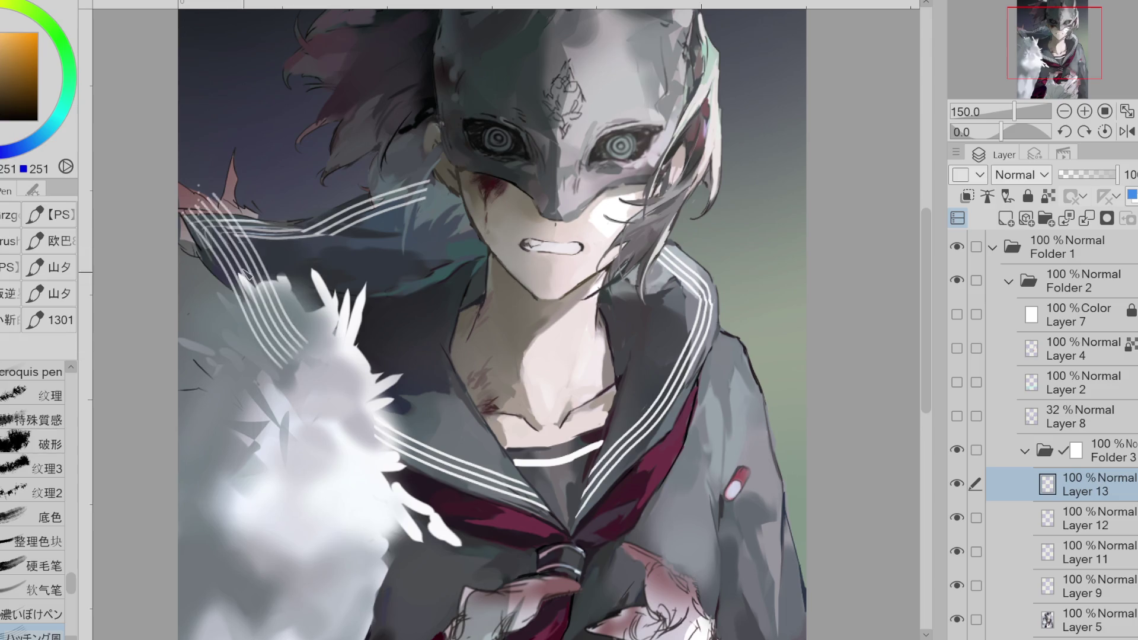
pyautogui.moveTo(255, 288); pyautogui.dragTo(274, 307)
# - Compare the stripes with and without via undo/redo, then erase their lower ends over the fur
pyautogui.hotkey('ctrl', 'z')
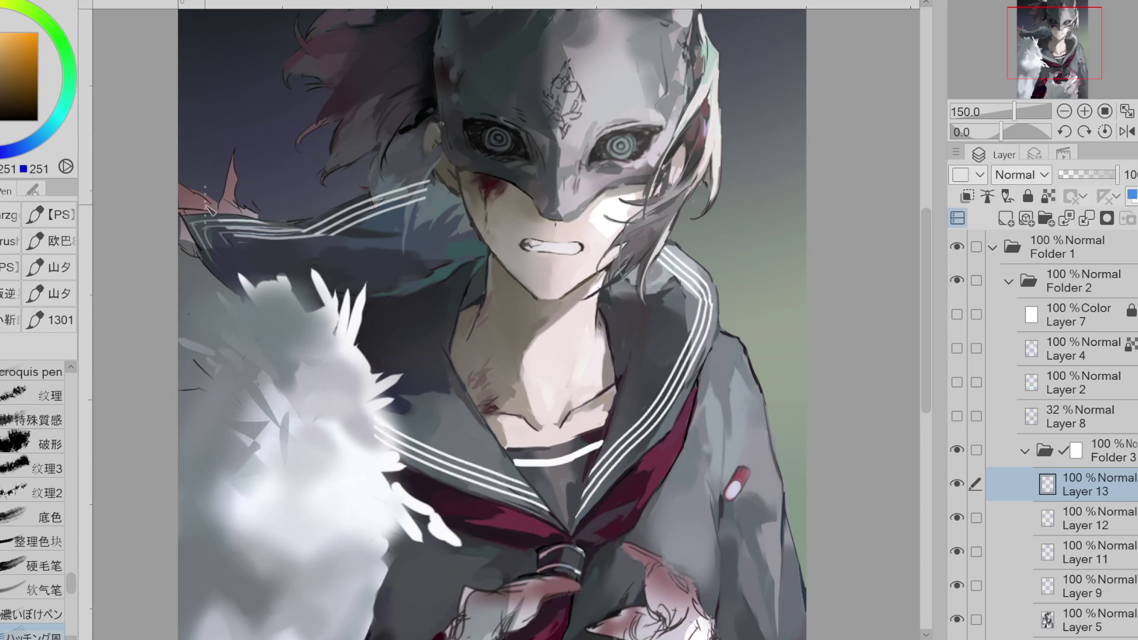
pyautogui.hotkey('ctrl', 'y')
pyautogui.hotkey('ctrl', 'z')
pyautogui.hotkey('ctrl', 'y')
pyautogui.hotkey('ctrl', 'z')
pyautogui.hotkey('ctrl', 'y')
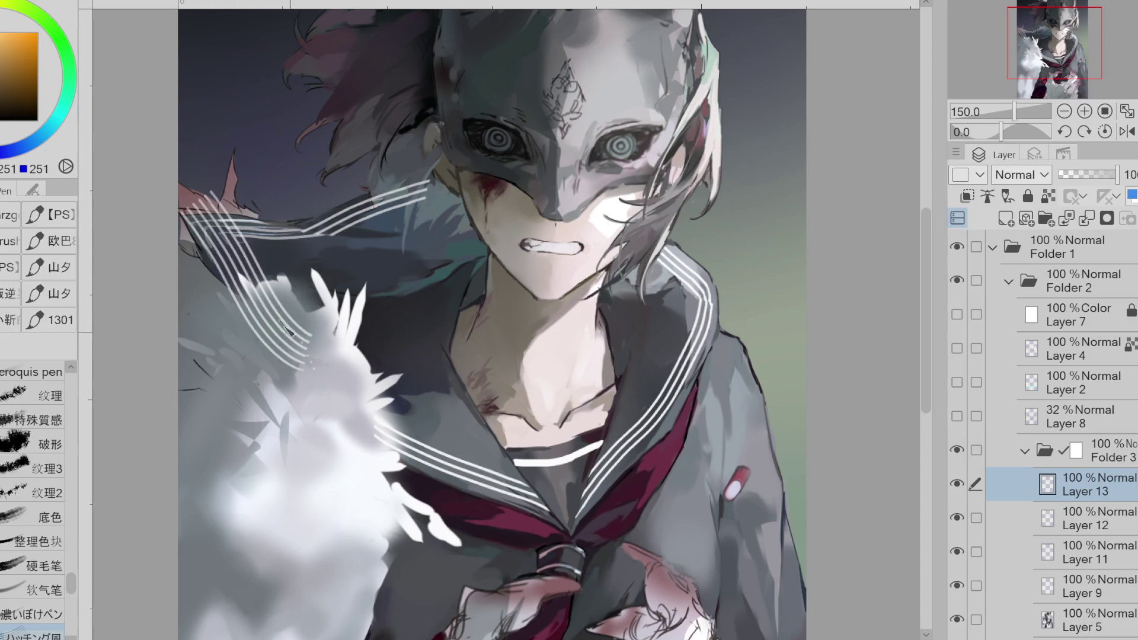
pyautogui.hotkey('ctrl', 'z')
pyautogui.hotkey('ctrl', 'y')
pyautogui.hotkey('ctrl', 'y')
pyautogui.hotkey('ctrl', 'z')
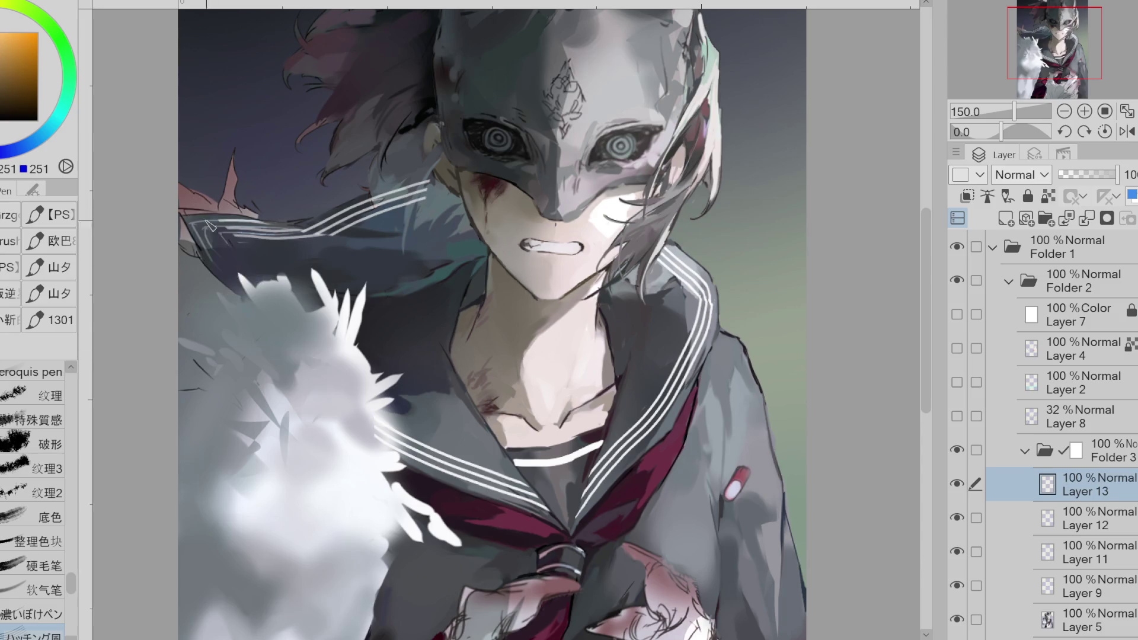
pyautogui.hotkey('ctrl', 'y')
pyautogui.hotkey('ctrl', 'z')
pyautogui.hotkey('ctrl', 'y')
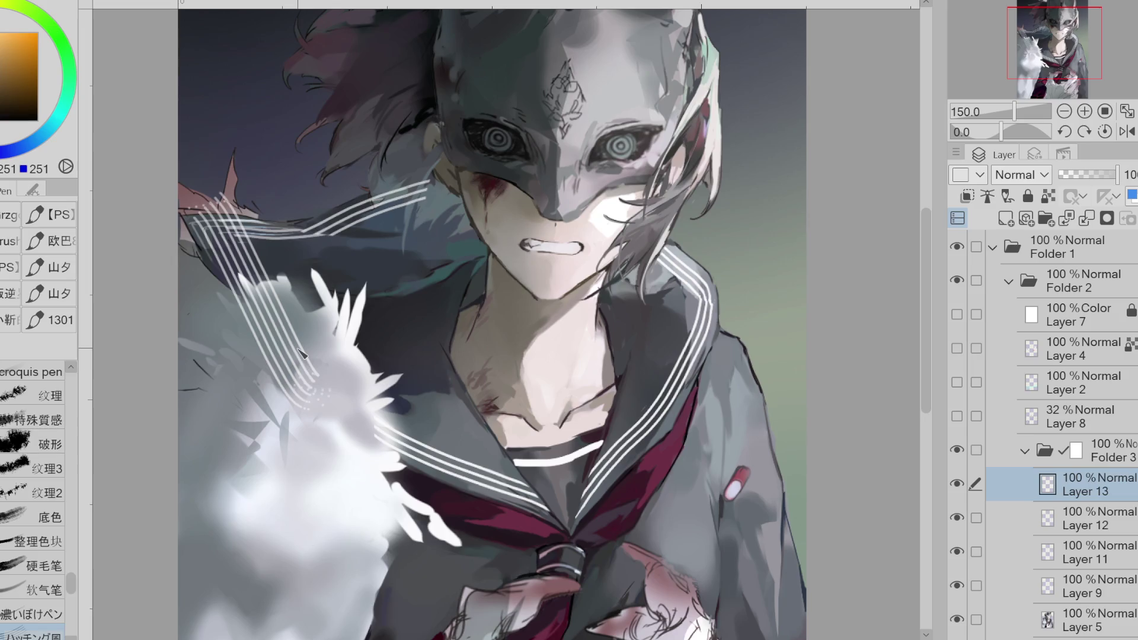
pyautogui.press('e')
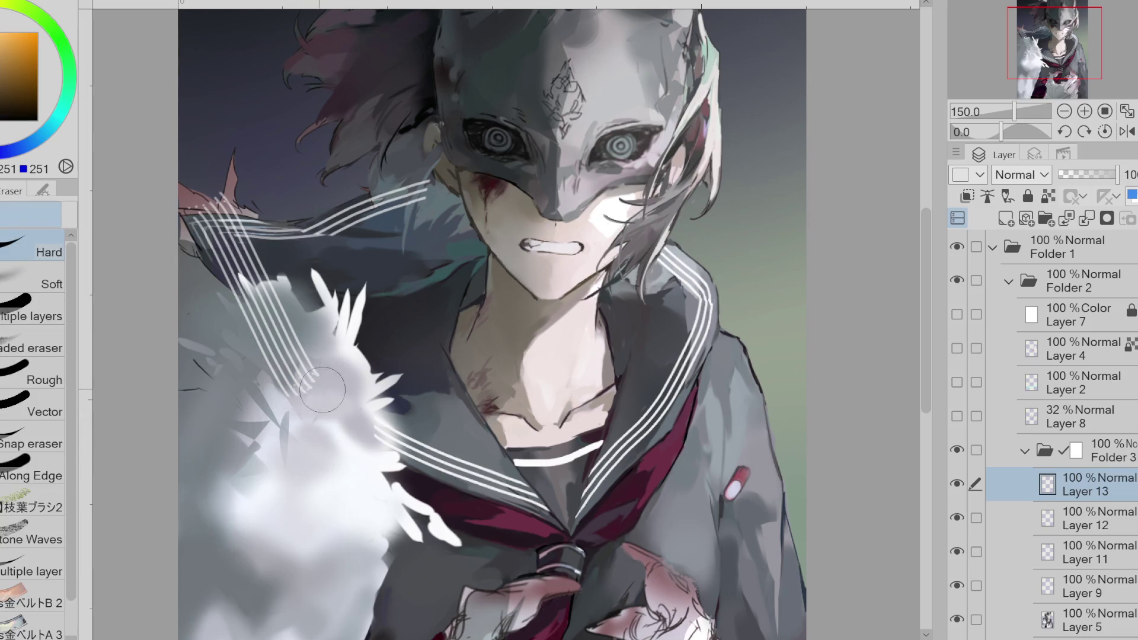
pyautogui.moveTo(308, 415); pyautogui.dragTo(237, 311)
# - Flip the canvas horizontally and erase the stripe ends crossing the fur and the collar corner
pyautogui.click(1126, 131)
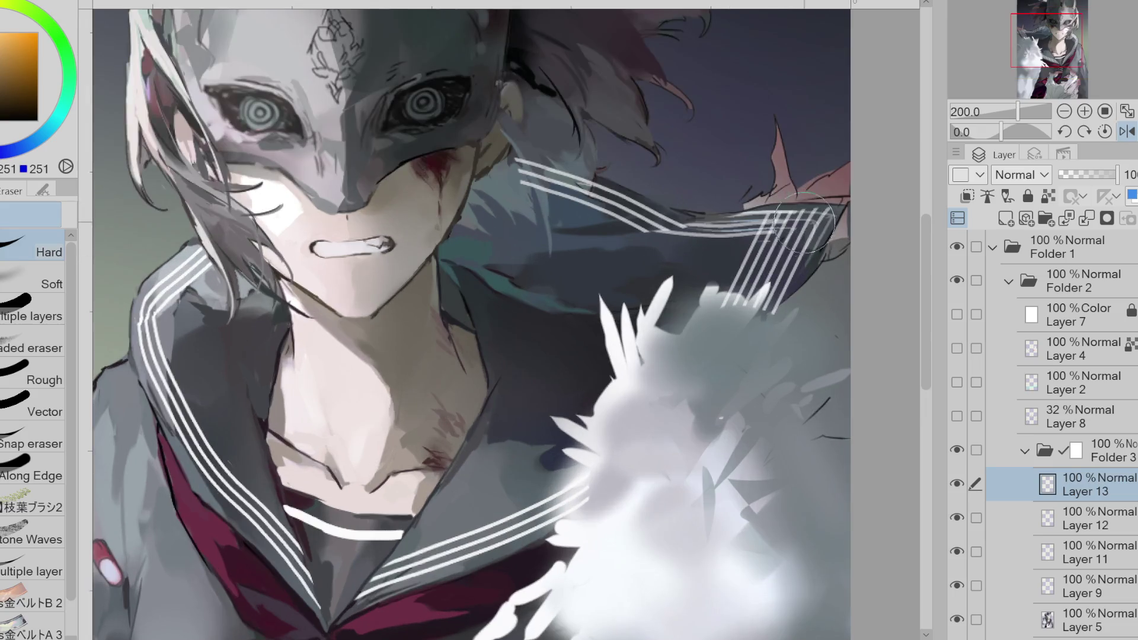
pyautogui.scroll(1, 794, 225)
pyautogui.moveTo(745, 281); pyautogui.dragTo(723, 327)
pyautogui.moveTo(826, 208)
pyautogui.mouseDown()
pyautogui.moveTo(794, 198)
pyautogui.moveTo(829, 204)
pyautogui.moveTo(806, 198)
pyautogui.moveTo(784, 239)
pyautogui.moveTo(799, 222)
pyautogui.mouseUp()
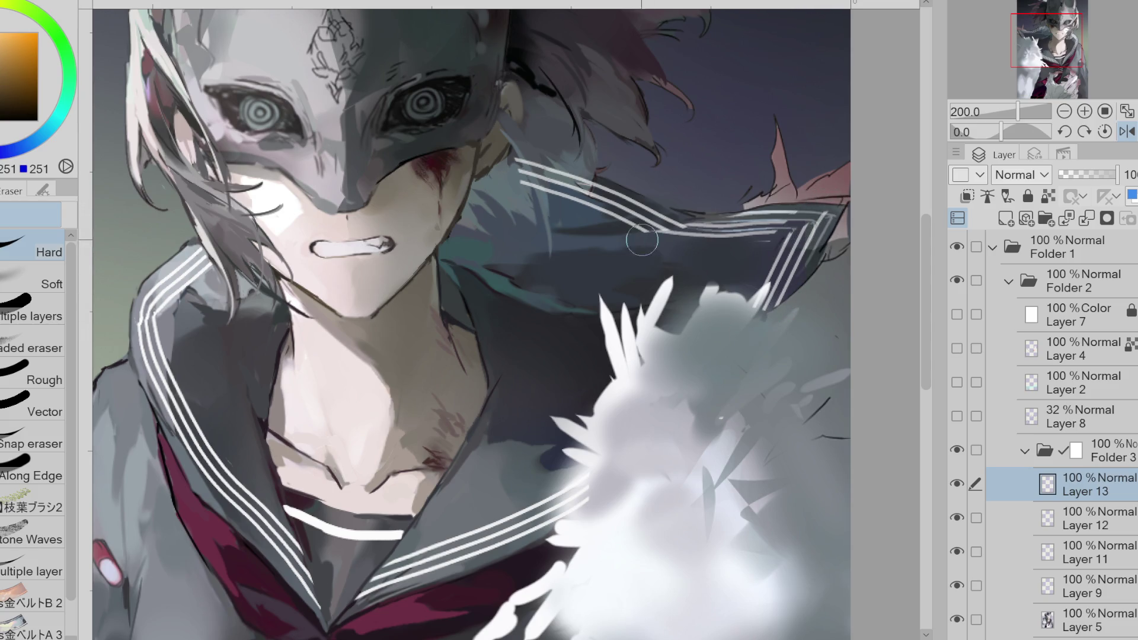
# - Unflip the canvas and merge the Layer 12 stripes down into Layer 11
pyautogui.click(1086, 514)
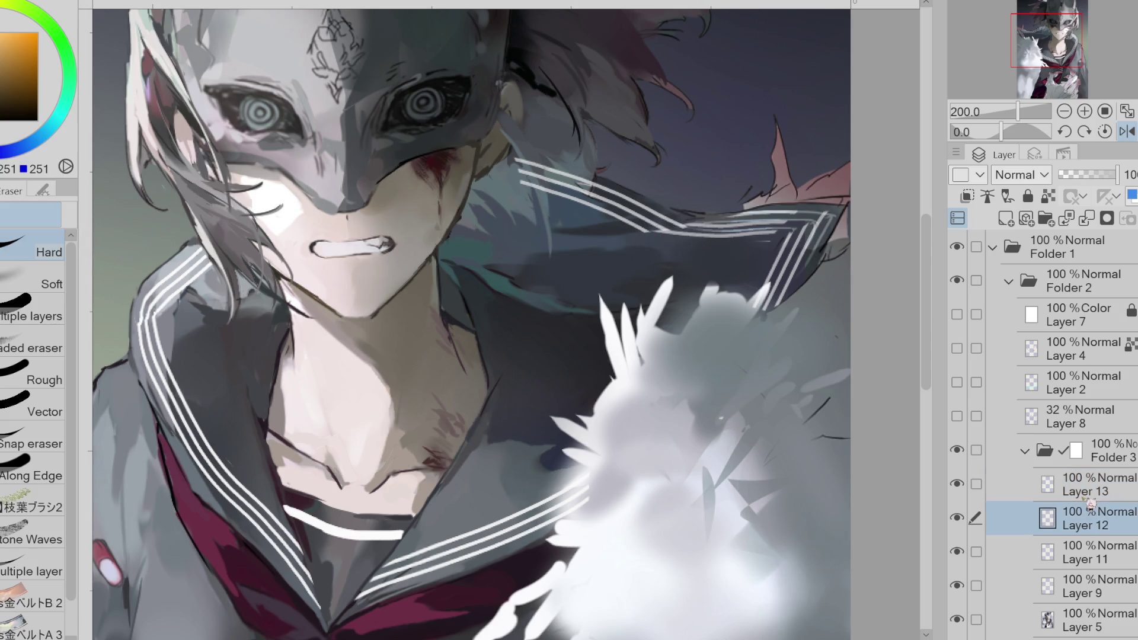
pyautogui.click(1114, 585)
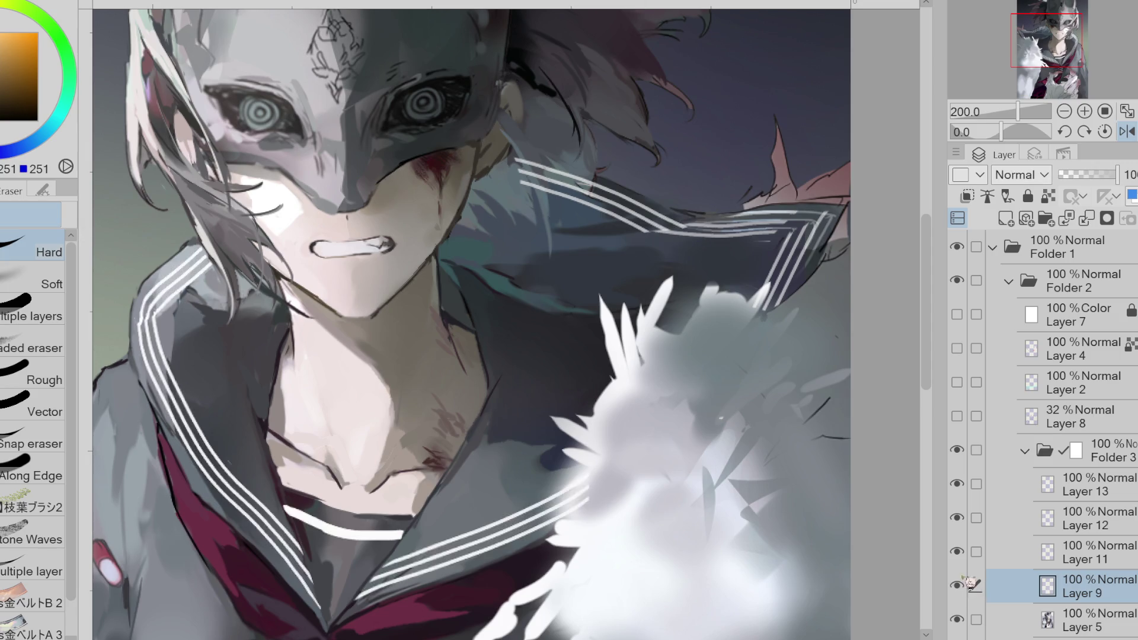
pyautogui.click(1041, 546)
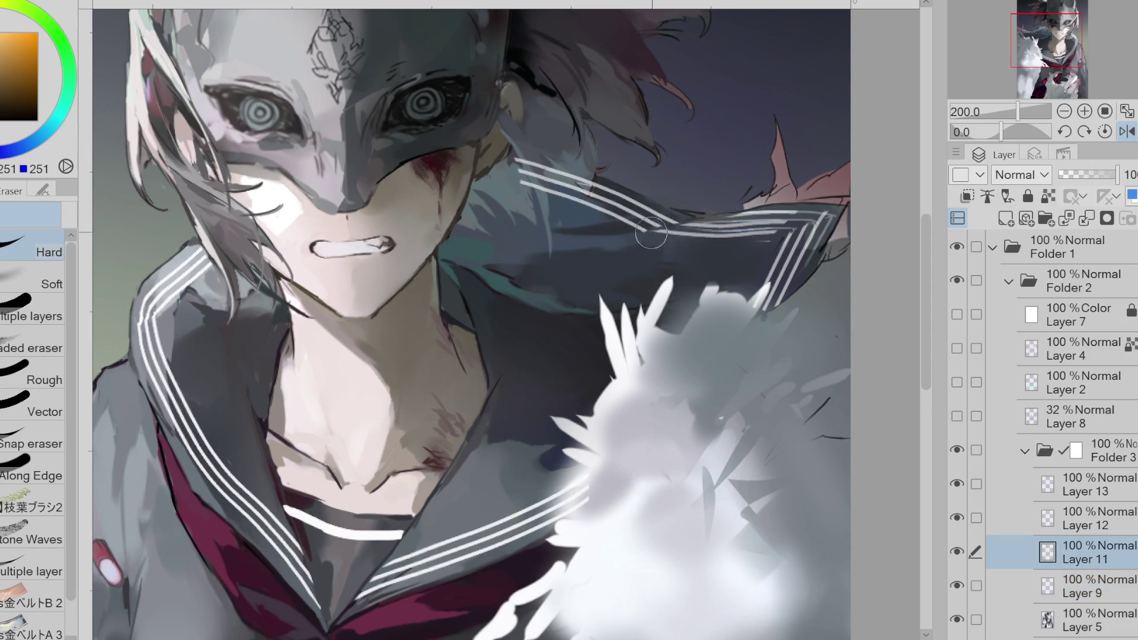
pyautogui.click(1126, 131)
pyautogui.hotkey('alt', ']')
pyautogui.click(1087, 218)
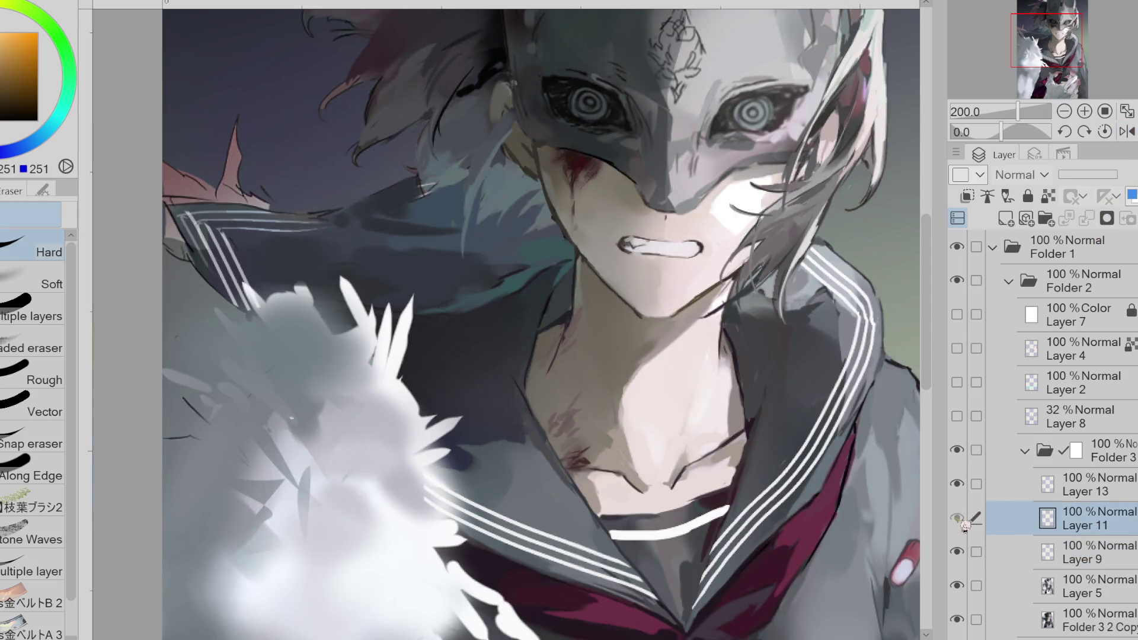